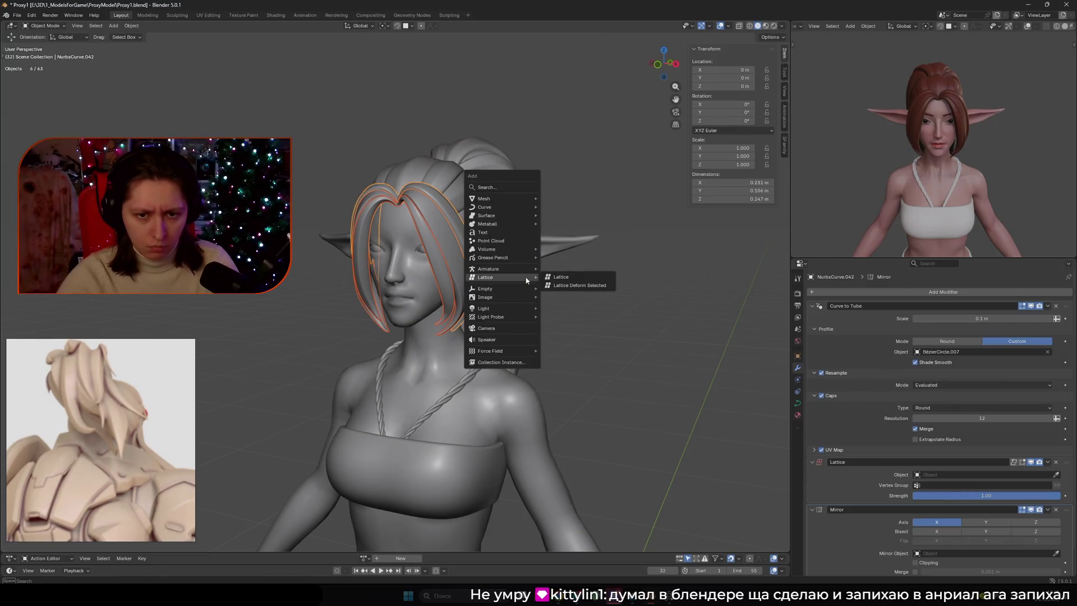
Add a new lattice, keep the side strand's existing lattice modifier, and frame the lattice.
click(557, 286)
shift+click(444, 277)
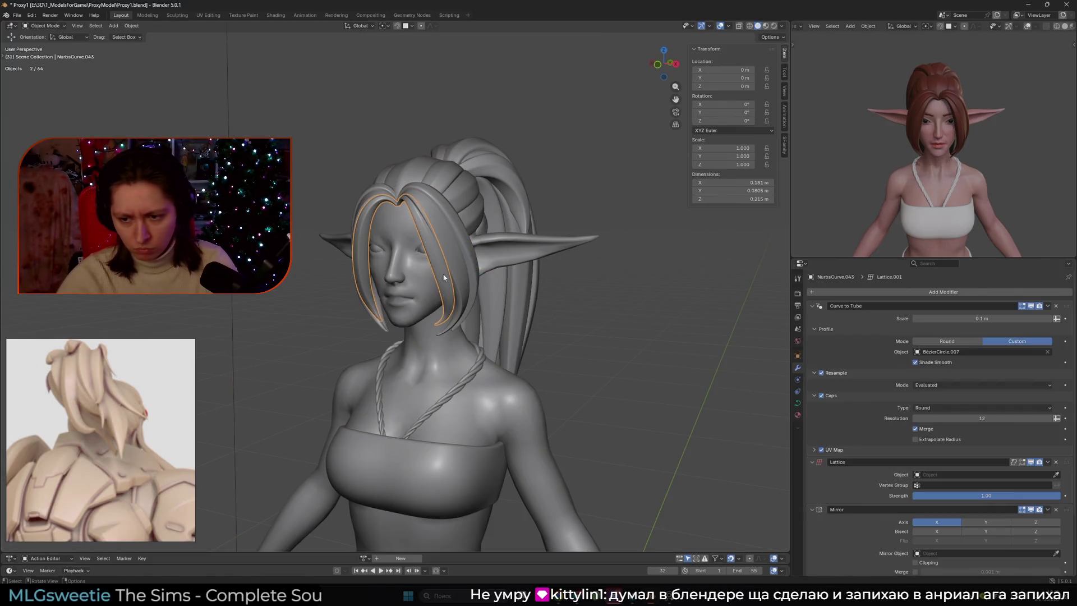
scroll(912, 379, down, 5)
click(1057, 391)
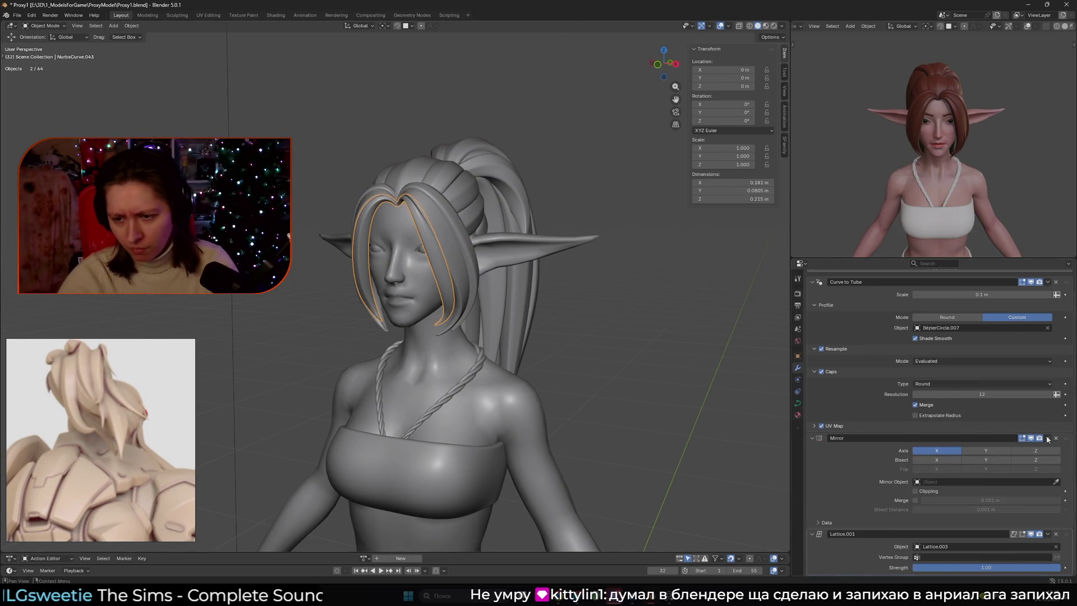
key(ctrl+z)
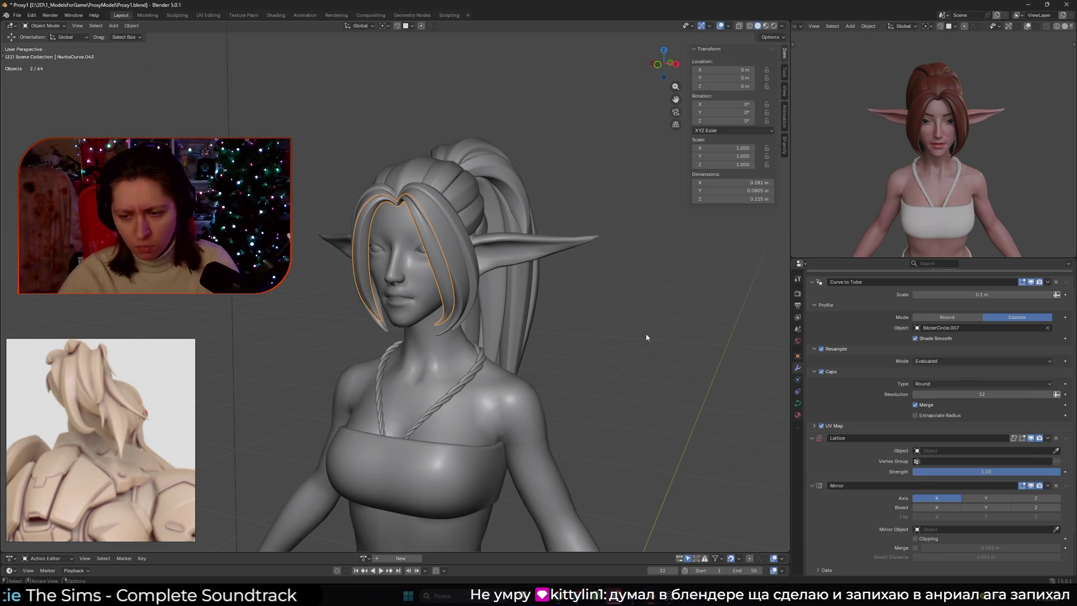
scroll(696, 347, down, 10)
click(716, 346)
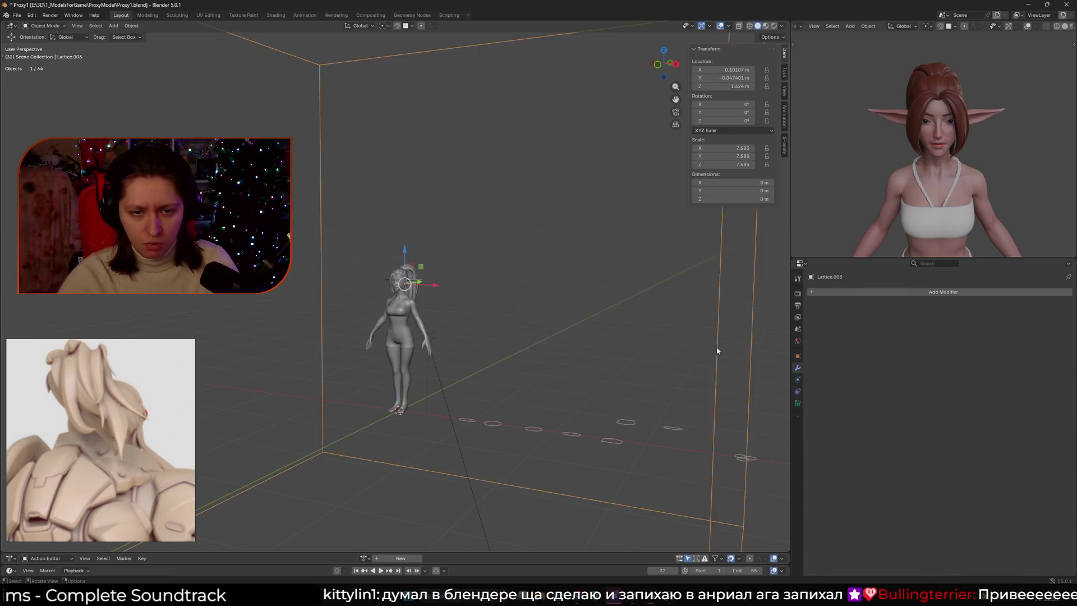
key(KP_Decimal)
Scale the lattice down to roughly the size of the front hair strand.
key(ctrl+z)
key(ctrl+z)
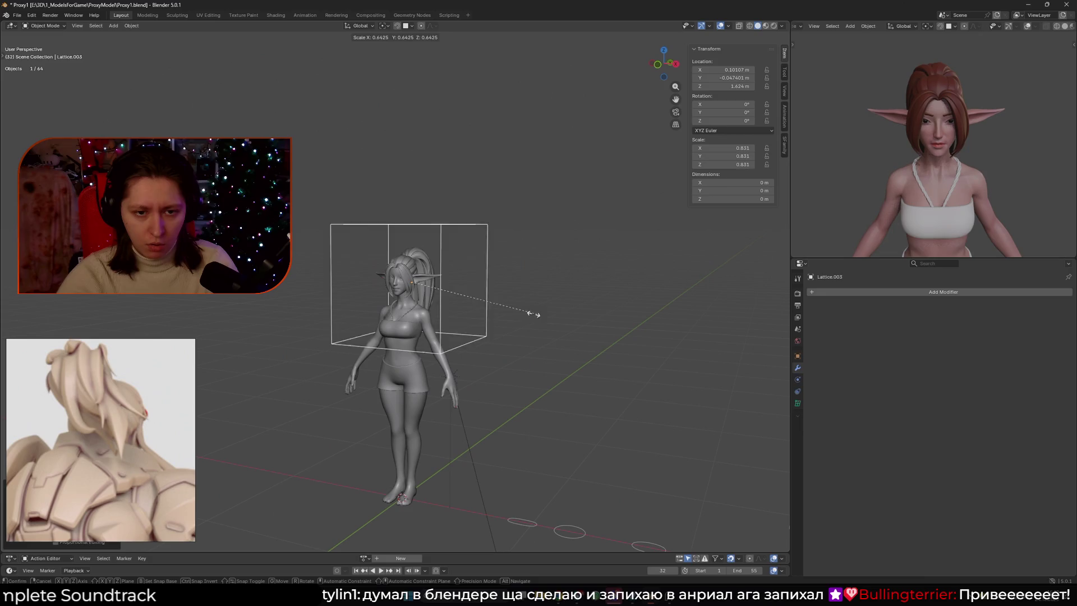
key(KP_Decimal)
middle_drag(558, 314, 537, 331)
key(s)
click(474, 315)
mouse_move(474, 316)
middle_down()
mouse_move(494, 303)
mouse_move(510, 319)
mouse_move(436, 320)
mouse_move(508, 258)
mouse_move(595, 275)
mouse_move(520, 288)
mouse_move(493, 269)
middle_up()
Stretch the lattice along Z and tilt it to follow the strand.
key(s)
key(z)
click(511, 320)
key(r)
click(494, 269)
Narrow the lattice along X to about 0.169 scale and start shifting it sideways.
key(s)
key(x)
click(589, 279)
key(g)
key(x)
Turn the lattice slightly about its own Z axis, move it along X, then select the side hair strand.
key(r)
key(x)
mouse_move(505, 292)
middle_down()
mouse_move(527, 311)
mouse_move(539, 284)
middle_up()
key(z)
key(z)
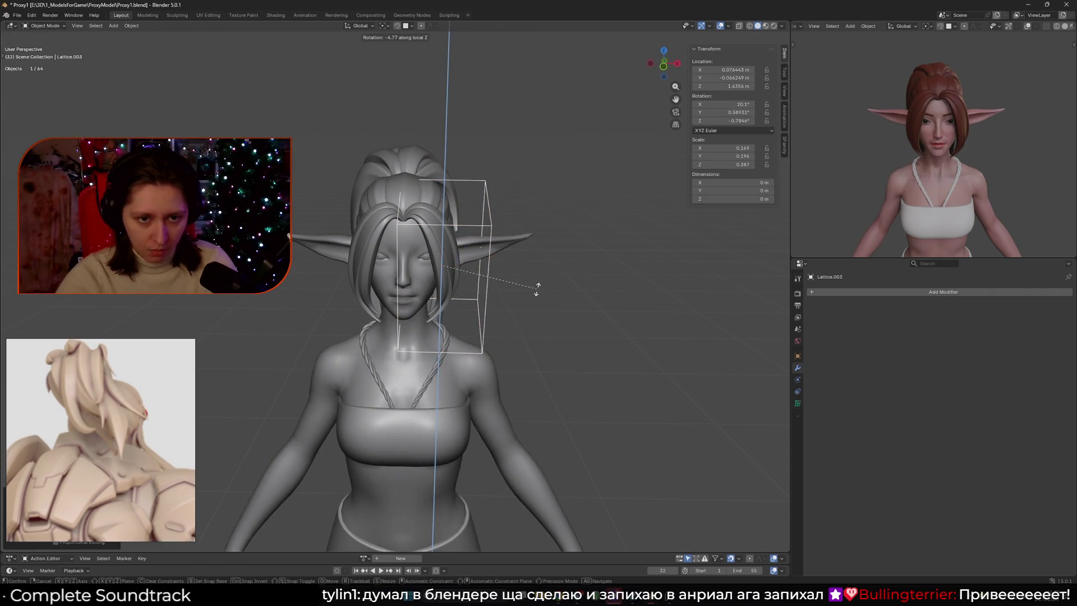
click(539, 284)
key(g)
key(x)
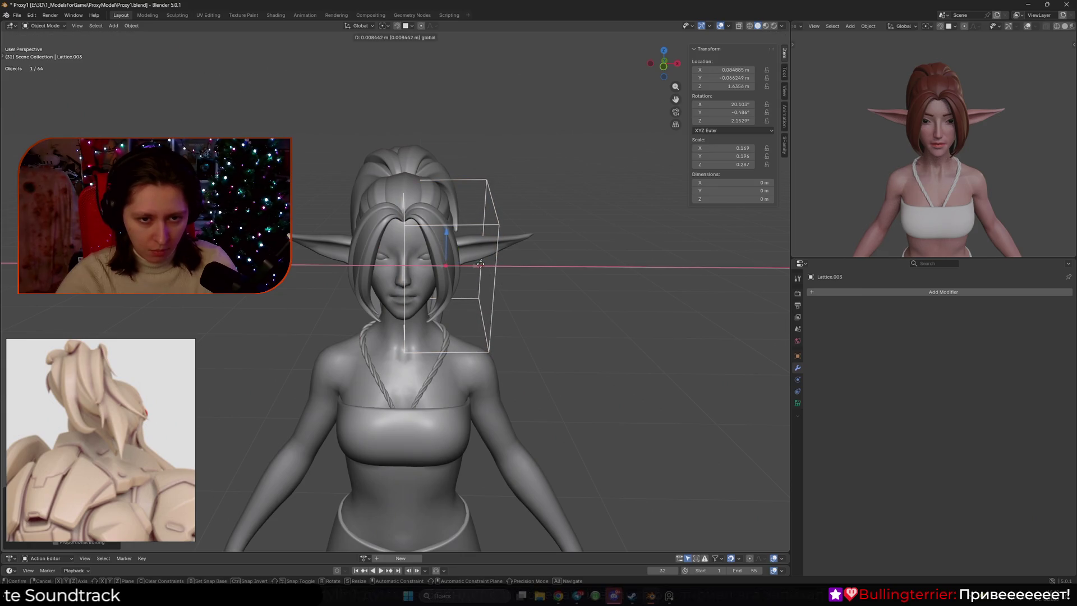
click(479, 264)
middle_drag(479, 264, 505, 247)
click(375, 281)
scroll(984, 457, down, 5)
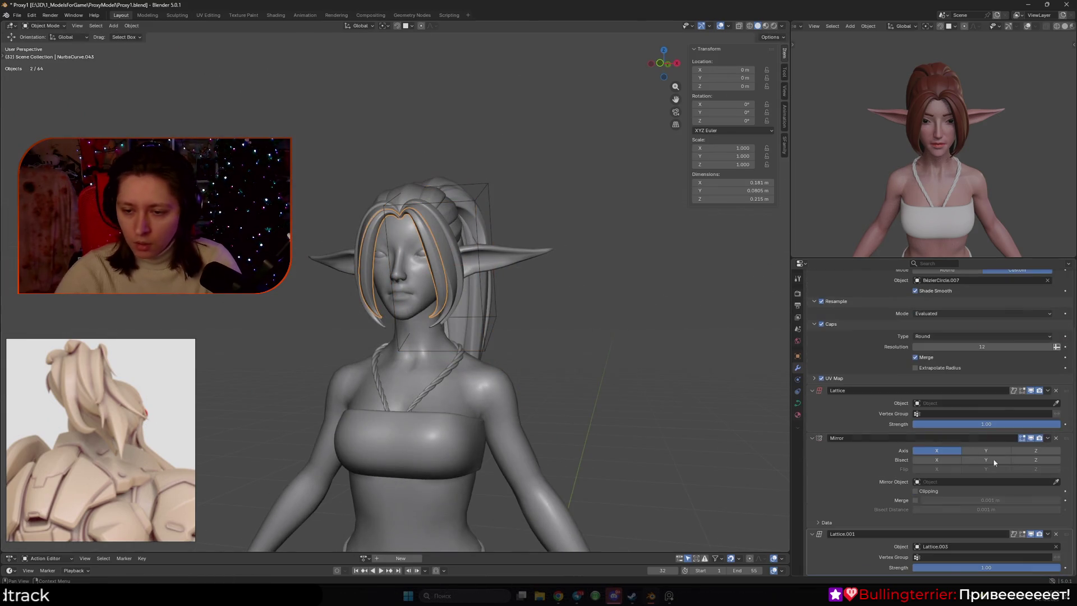
Select the new lattice together with the side and front hair strands.
scroll(982, 477, up, 2)
click(944, 451)
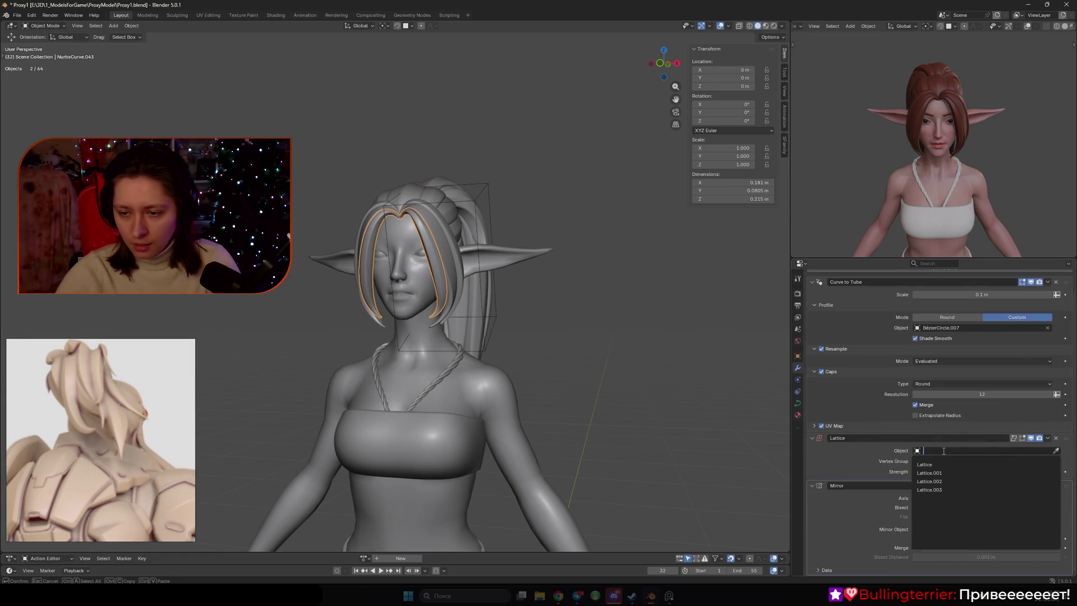
key(Escape)
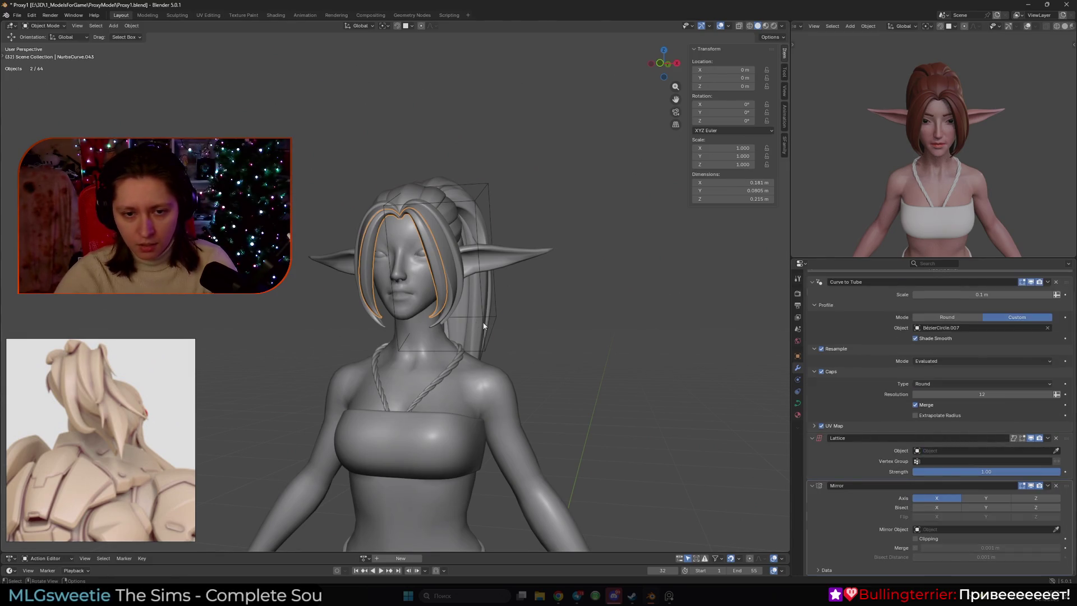
click(484, 326)
shift+click(437, 278)
click(935, 476)
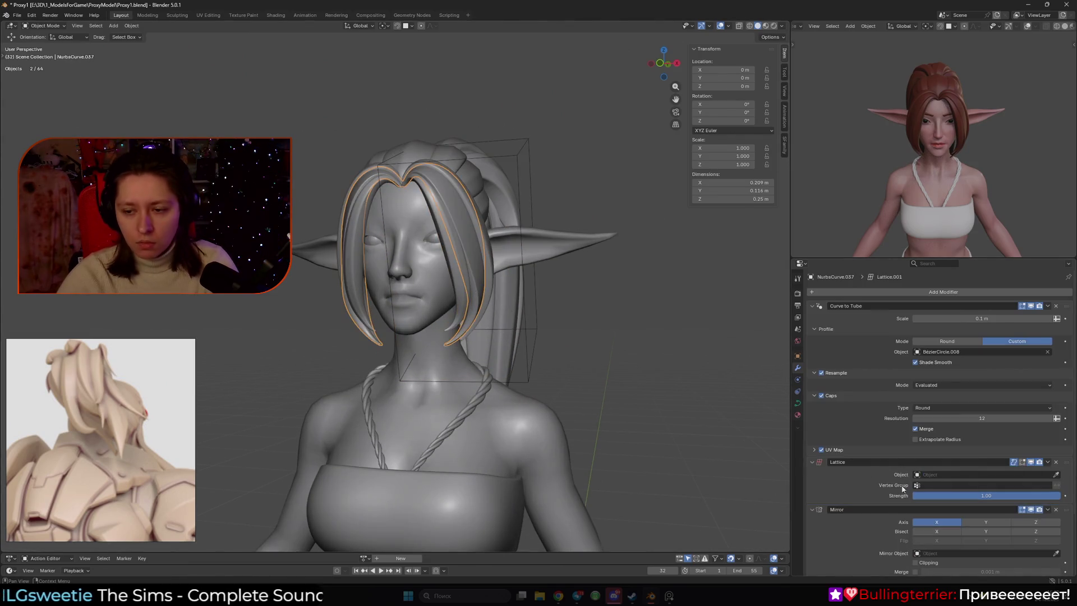
scroll(978, 476, down, 2)
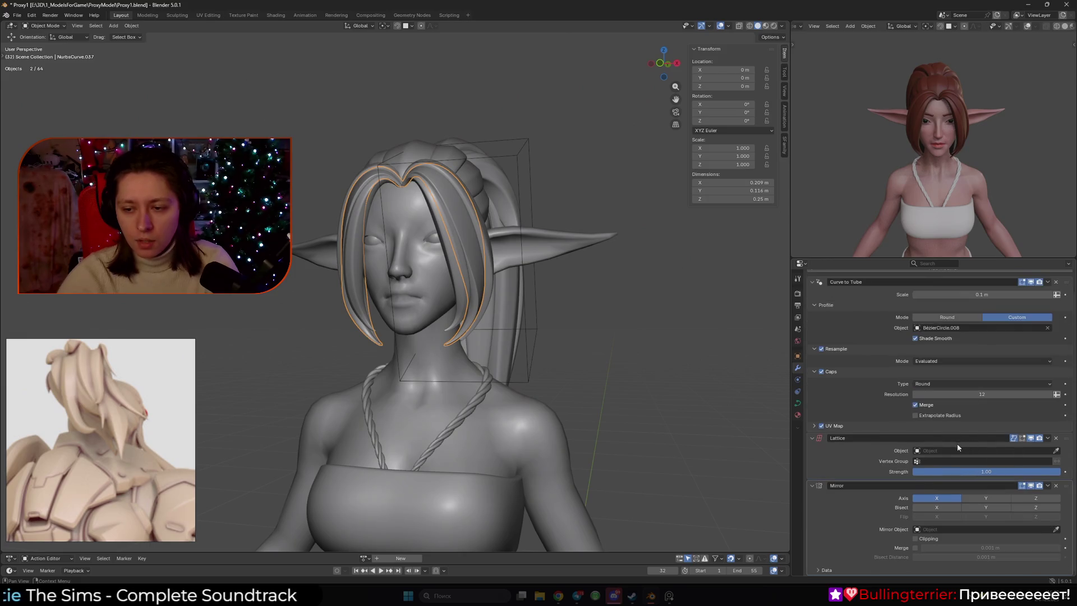
Point the strand's Lattice modifier at Lattice.003, delete the duplicate modifier, and reselect Lattice.003.
click(952, 450)
click(930, 490)
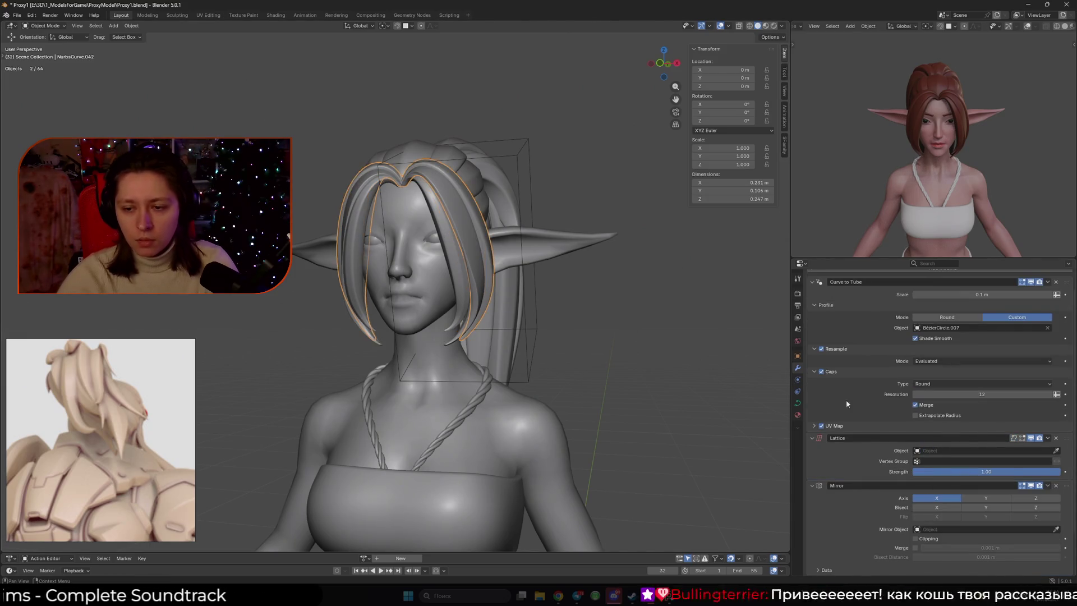
click(1056, 533)
click(954, 451)
click(930, 490)
click(628, 347)
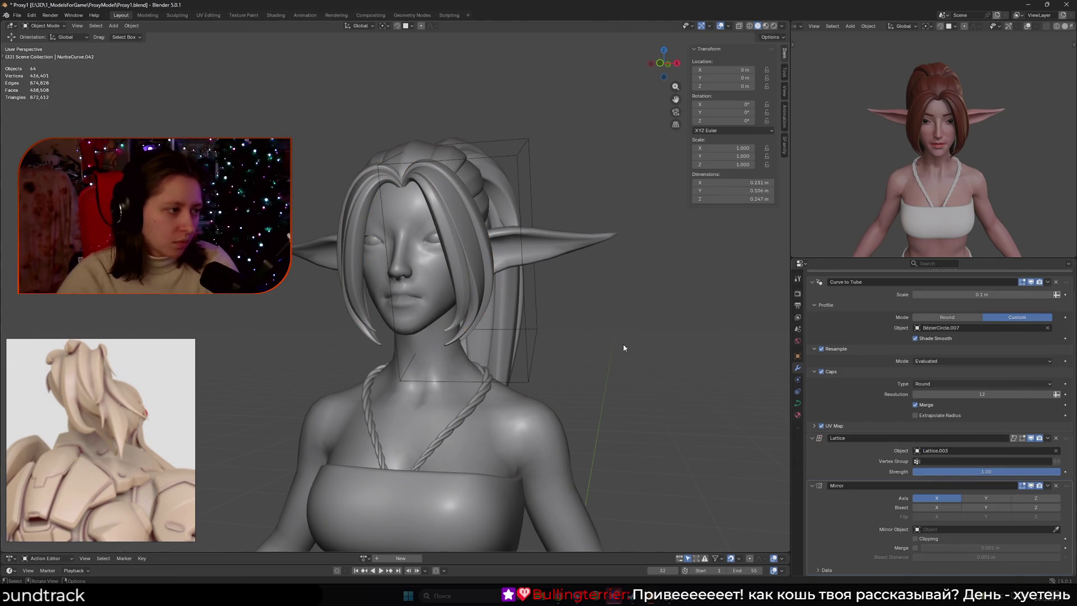
click(532, 331)
mouse_move(548, 331)
middle_down()
mouse_move(449, 338)
mouse_move(553, 378)
mouse_move(571, 348)
mouse_move(494, 362)
mouse_move(456, 355)
mouse_move(456, 341)
mouse_move(470, 362)
mouse_move(442, 364)
mouse_move(568, 378)
mouse_move(561, 359)
middle_up()
Scale Lattice.003 thinner along its local Y axis and turn on X-ray.
key(s)
key(x)
key(x)
key(Escape)
key(s)
key(y)
key(y)
click(483, 384)
key(alt+z)
key(alt+z)
Narrow the lattice along X and nudge it toward the face, reaching 0.121 × 0.111 × 0.287.
key(s)
key(x)
click(538, 345)
drag(503, 270, 488, 269)
mouse_move(488, 270)
alt+middle_down()
mouse_move(558, 235)
mouse_move(514, 244)
alt+middle_up()
scroll(514, 247, up, 3)
drag(529, 289, 520, 290)
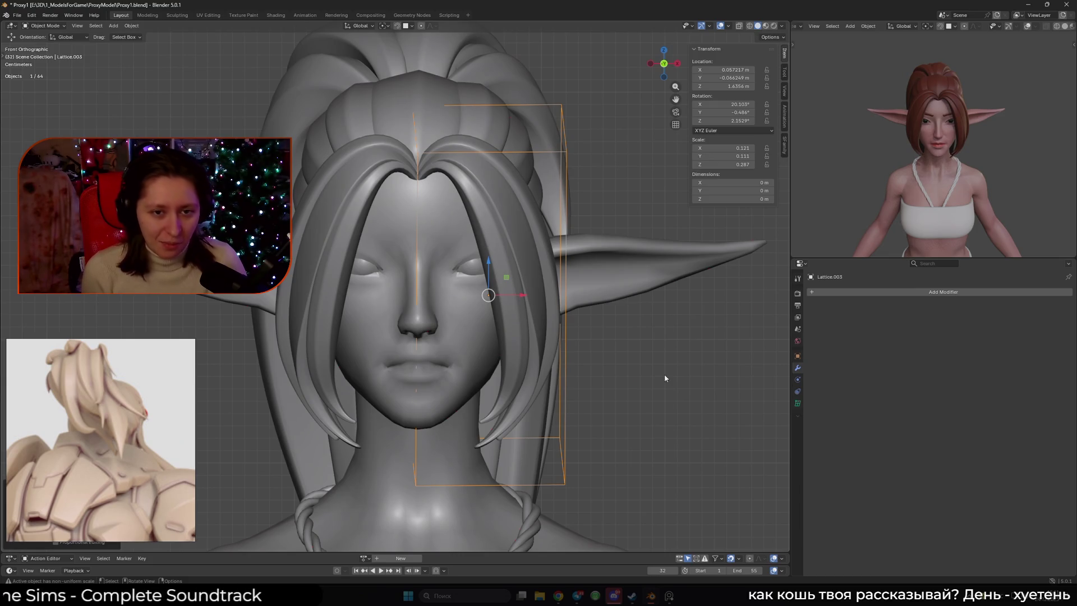
Shorten the lattice along its local Z to 0.269 and slide it along its length.
mouse_move(600, 334)
middle_down()
mouse_move(501, 359)
mouse_move(507, 307)
mouse_move(496, 294)
mouse_move(595, 360)
middle_up()
key(s)
key(z)
key(z)
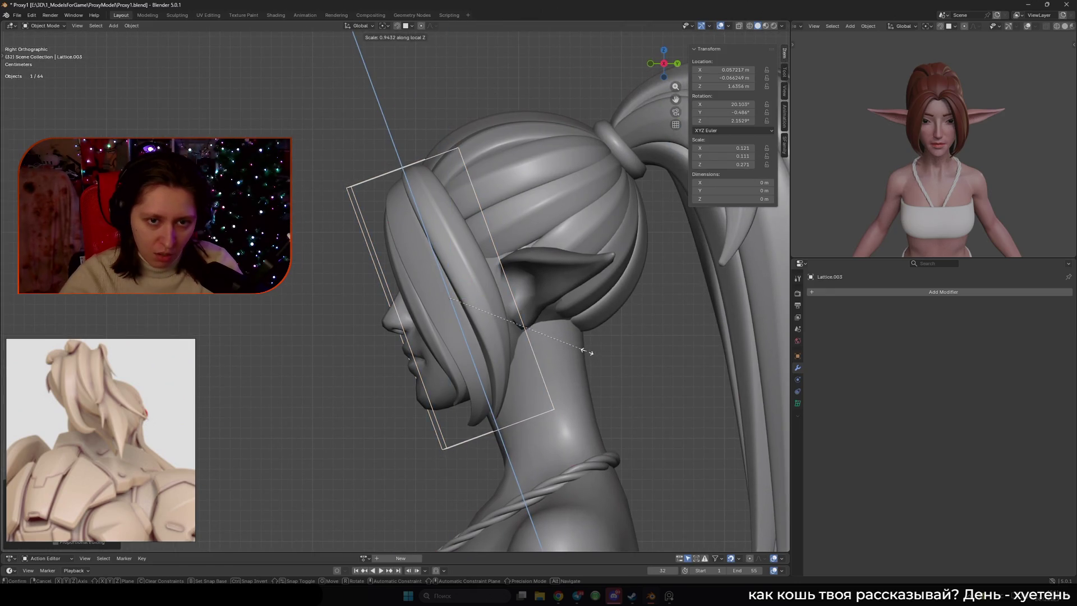
click(586, 351)
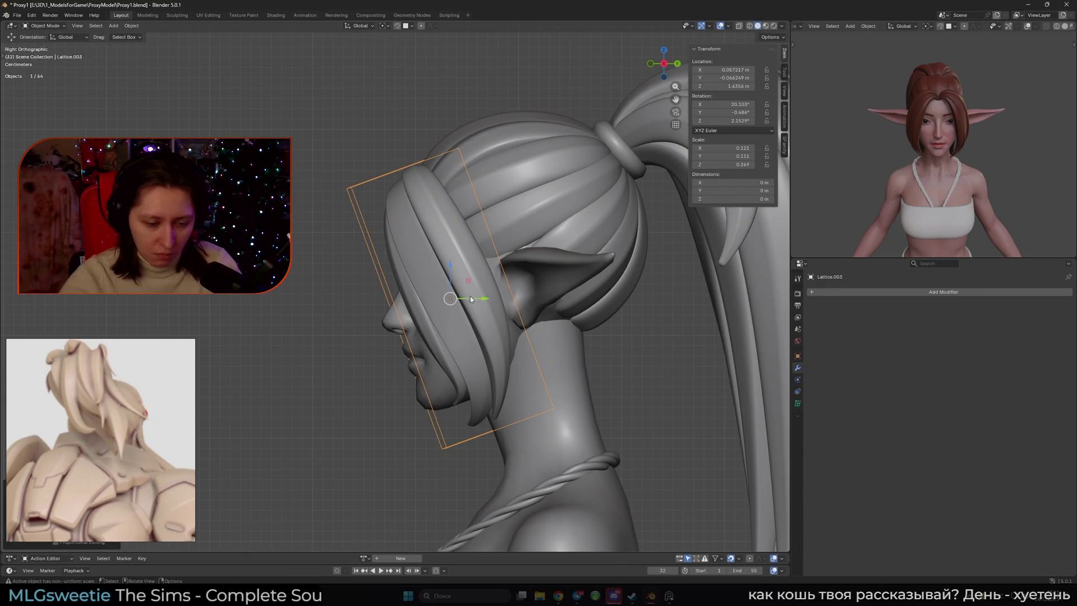
key(g)
key(z)
key(z)
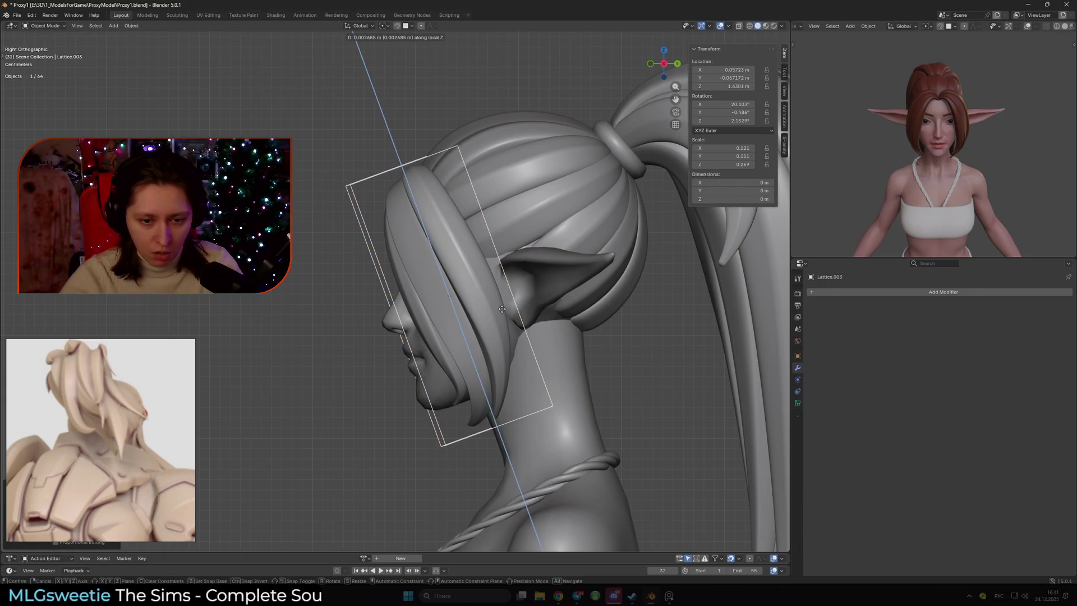
click(503, 309)
middle_drag(502, 309, 524, 392)
scroll(524, 392, up, 2)
Set the lattice resolution to 3 in U, V and W.
click(611, 421)
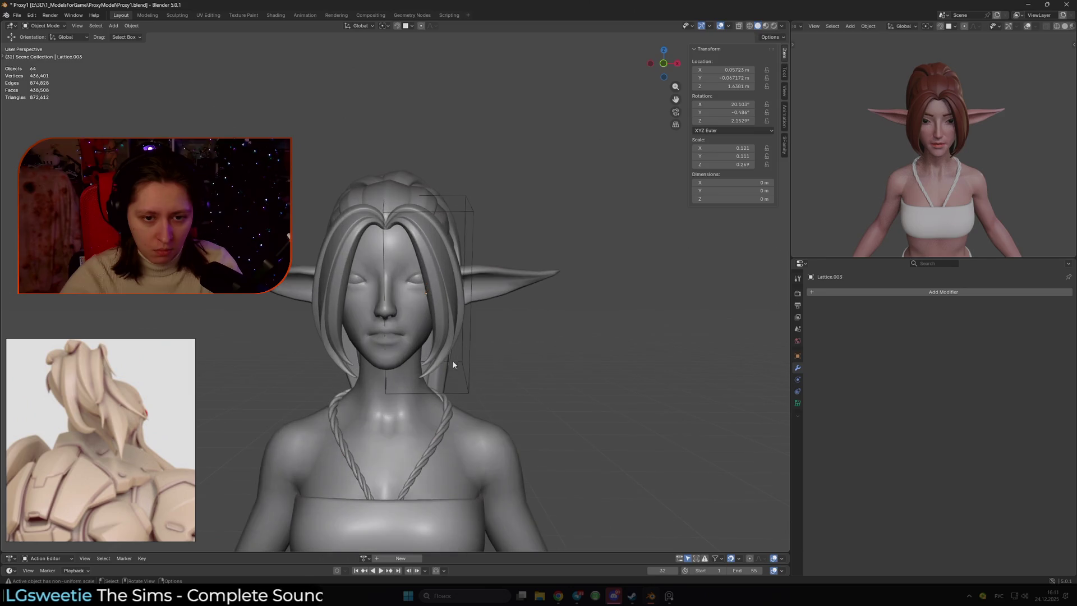
click(469, 374)
click(798, 403)
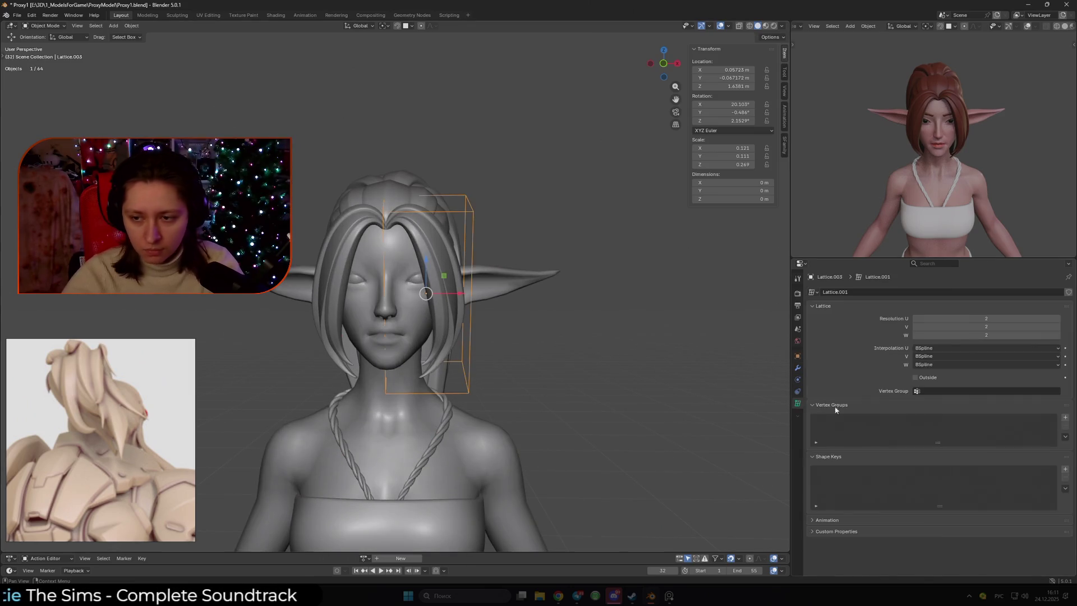
click(1060, 319)
click(1058, 326)
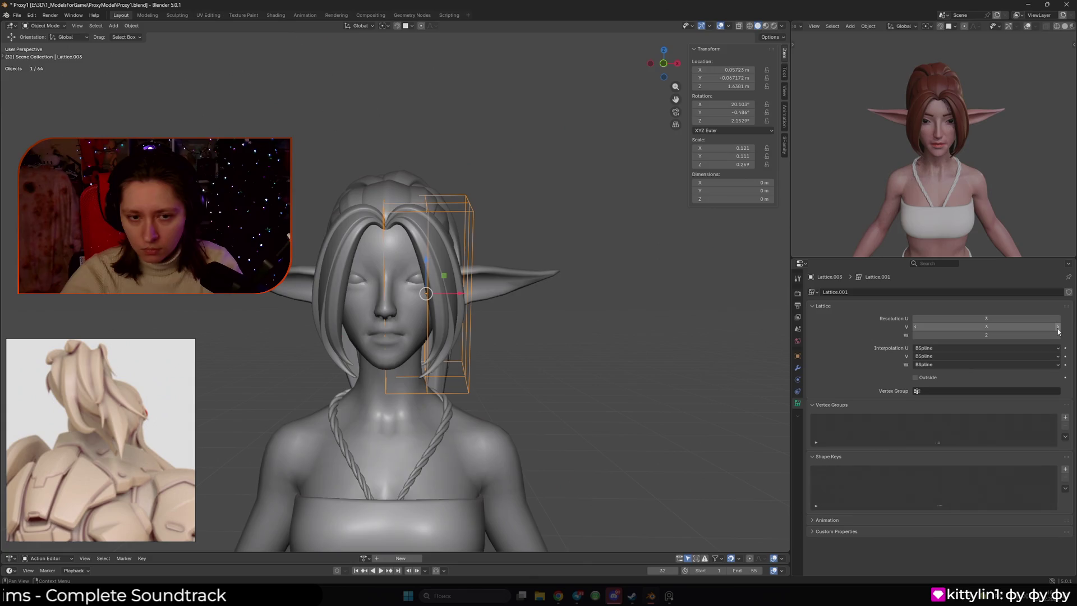
click(1058, 335)
mouse_move(583, 360)
middle_down()
mouse_move(561, 369)
mouse_move(606, 355)
mouse_move(537, 335)
middle_up()
In Edit Mode, box-select a group of lattice points and scale them.
key(Tab)
key(alt+z)
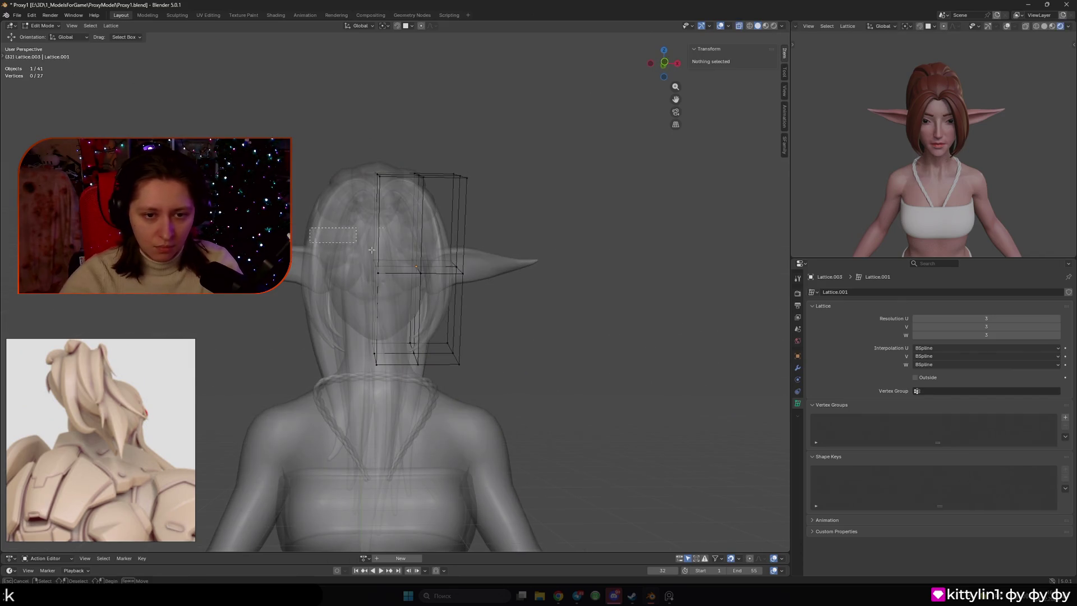
drag(444, 149, 493, 370)
key(alt+z)
key(s)
click(556, 315)
Select the bottom lattice points and move them.
mouse_move(555, 315)
middle_down()
mouse_move(561, 348)
mouse_move(645, 425)
middle_up()
key(alt+z)
mouse_move(645, 425)
mouse_down()
mouse_move(487, 355)
mouse_move(393, 333)
mouse_up()
key(alt+z)
key(g)
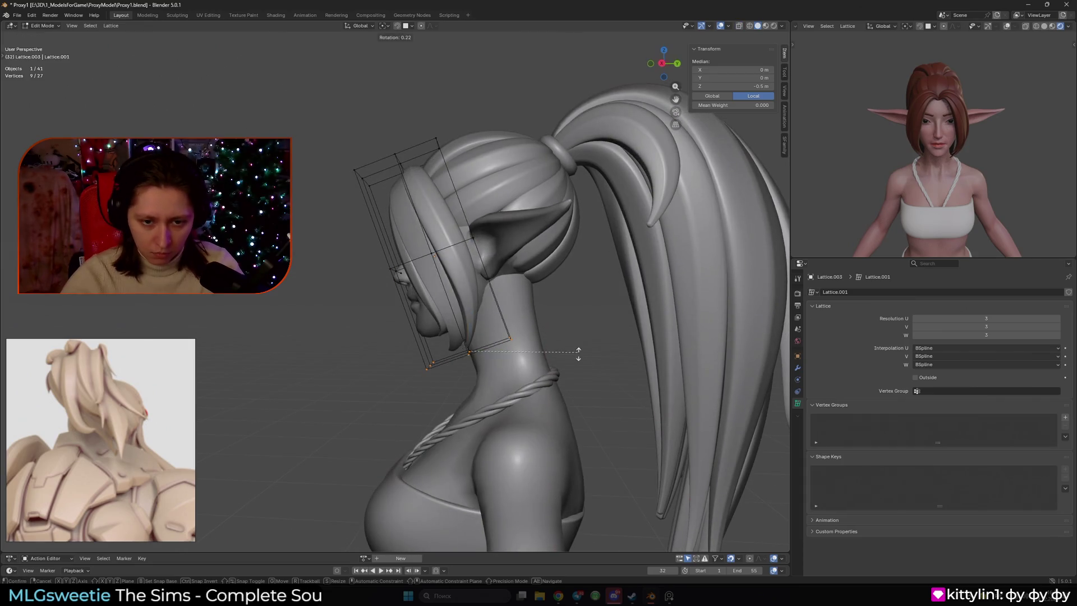
click(552, 365)
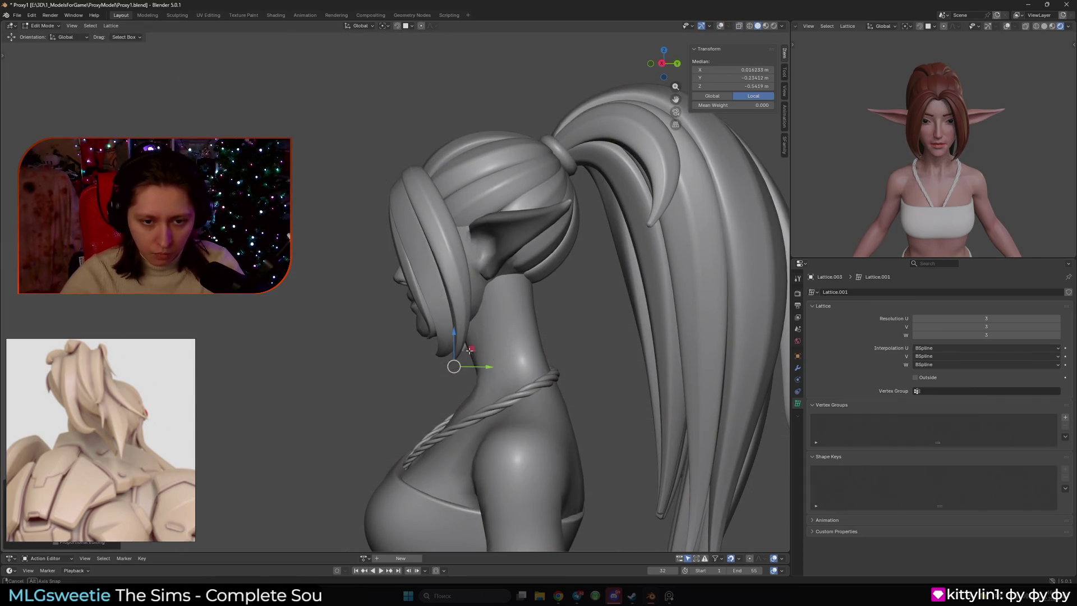
From the front, select three points on the strand's side and move them outward.
key(KP_1)
middle_drag(563, 365, 513, 347)
key(shift+alt+z)
mouse_move(442, 403)
middle_down()
mouse_move(429, 387)
mouse_move(444, 344)
middle_up()
key(g)
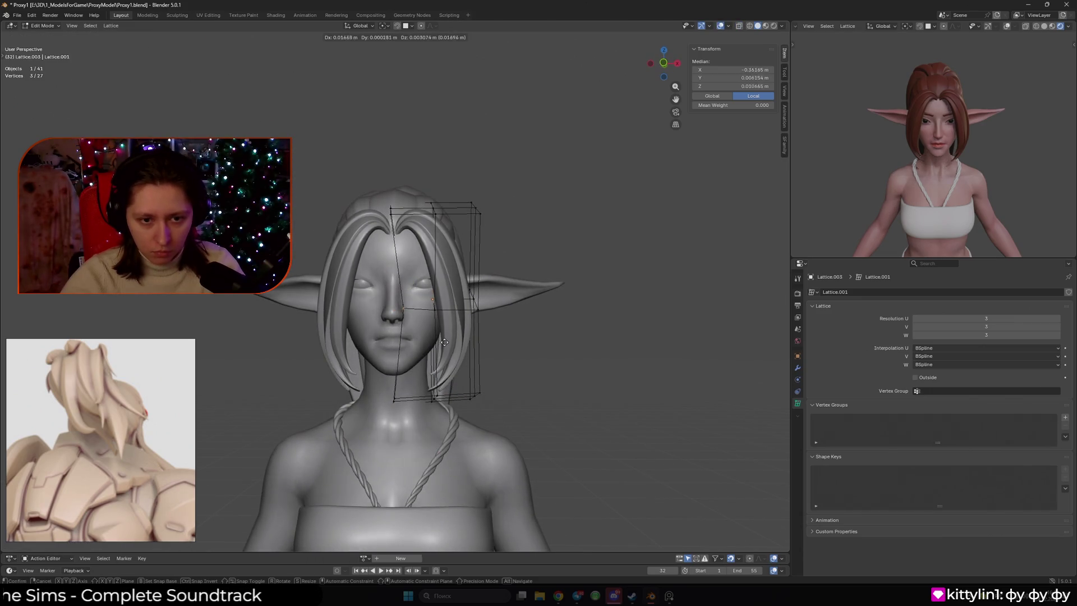
click(455, 345)
key(alt+z)
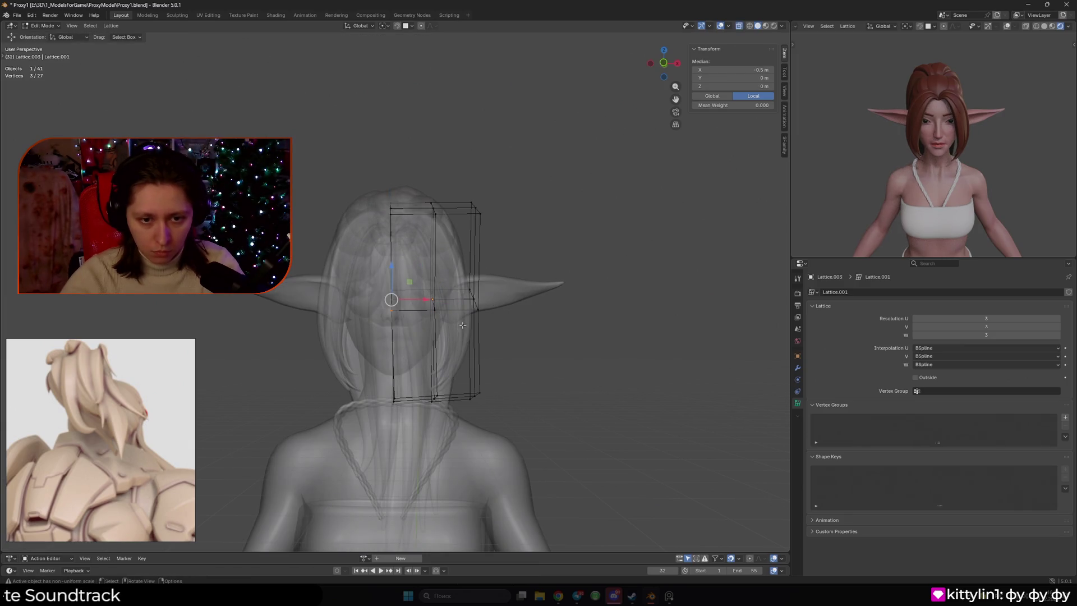
key(alt+z)
key(g)
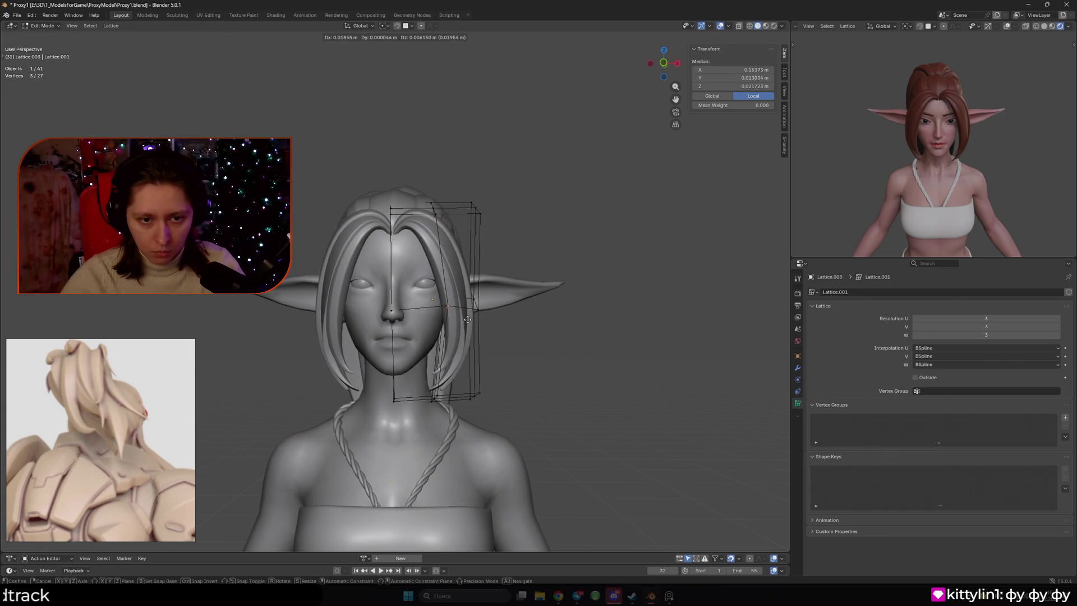
click(473, 323)
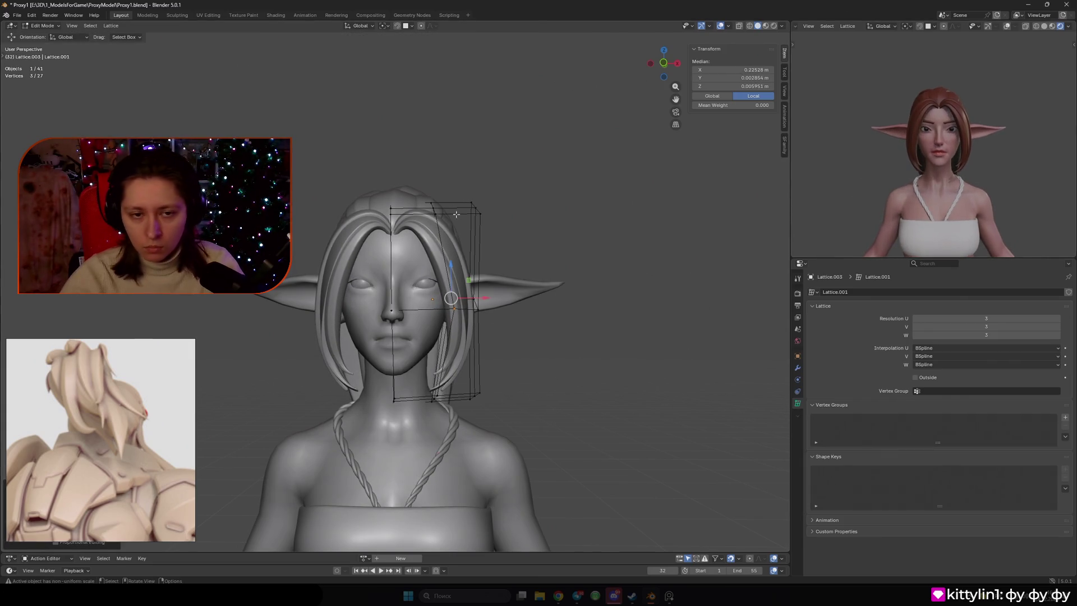
Slide the selected lattice points along X and add another point to the selection.
key(g)
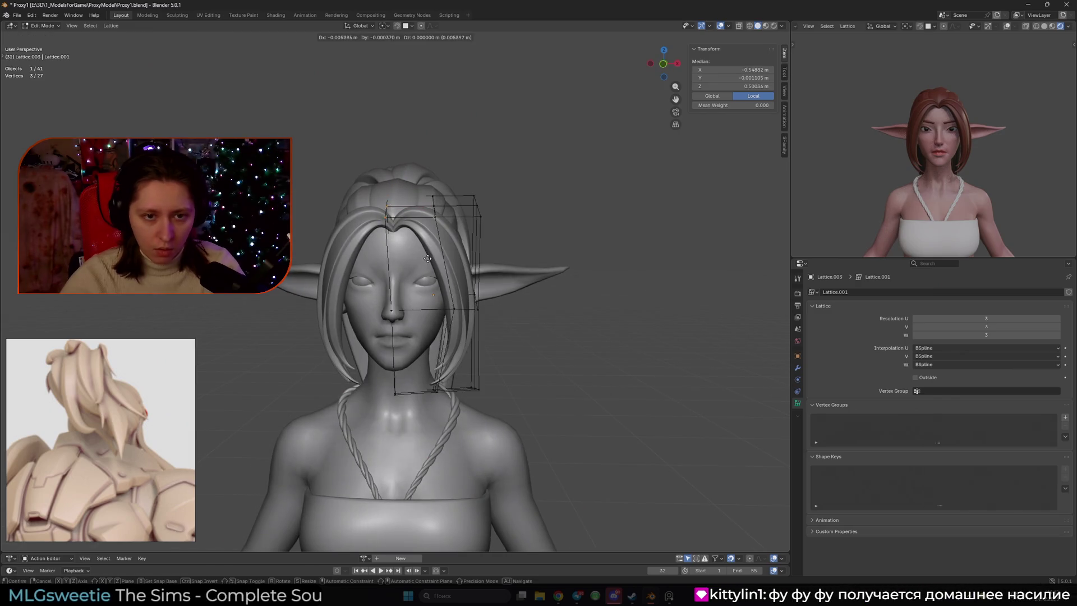
right_click(429, 258)
middle_drag(429, 258, 441, 283)
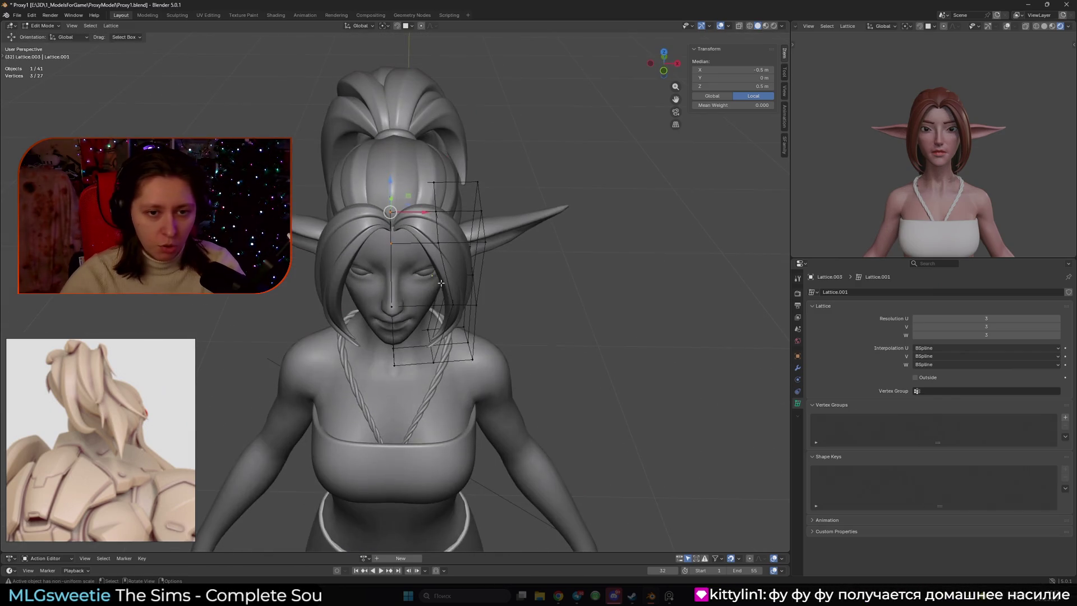
drag(425, 212, 422, 212)
click(421, 212)
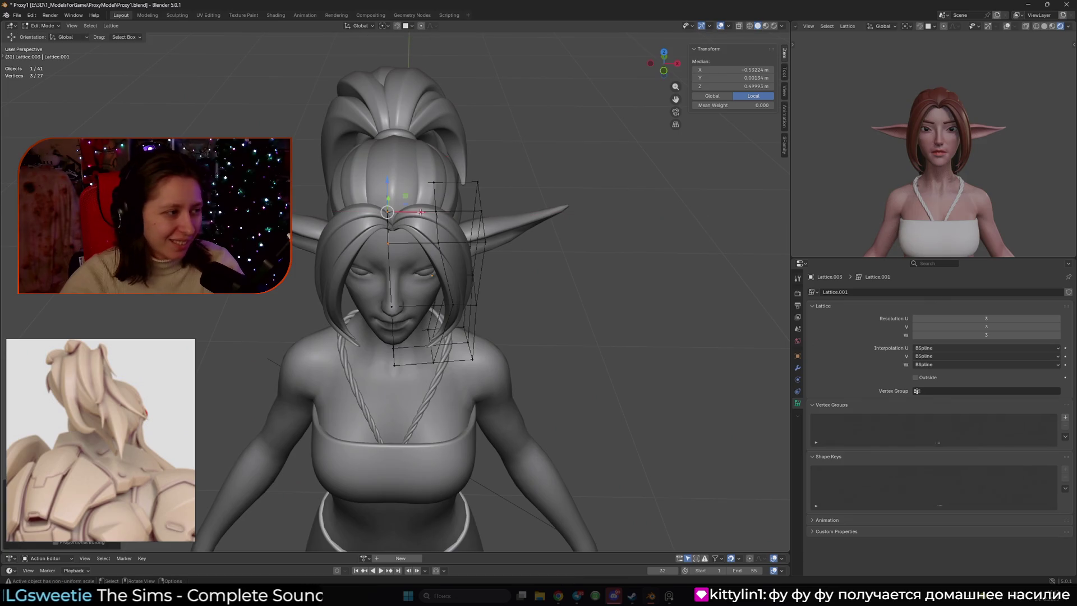
key(KP_1)
mouse_move(422, 210)
middle_down()
mouse_move(431, 255)
mouse_move(464, 266)
mouse_move(465, 239)
mouse_move(445, 223)
middle_up()
shift+click(466, 239)
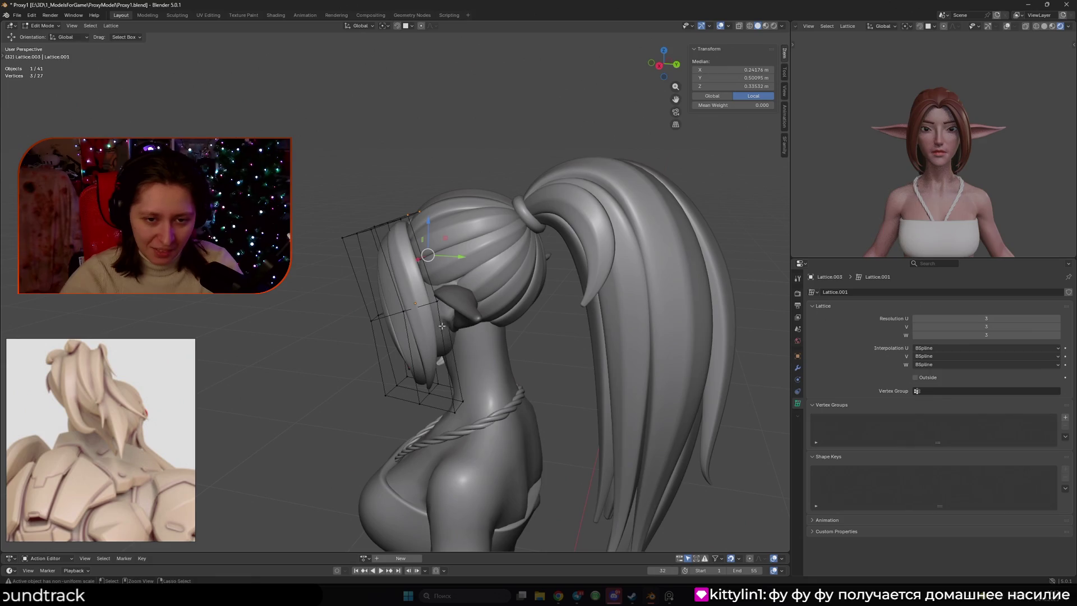
Select a single lattice point and move it along X.
middle_drag(464, 387, 412, 339)
key(alt+z)
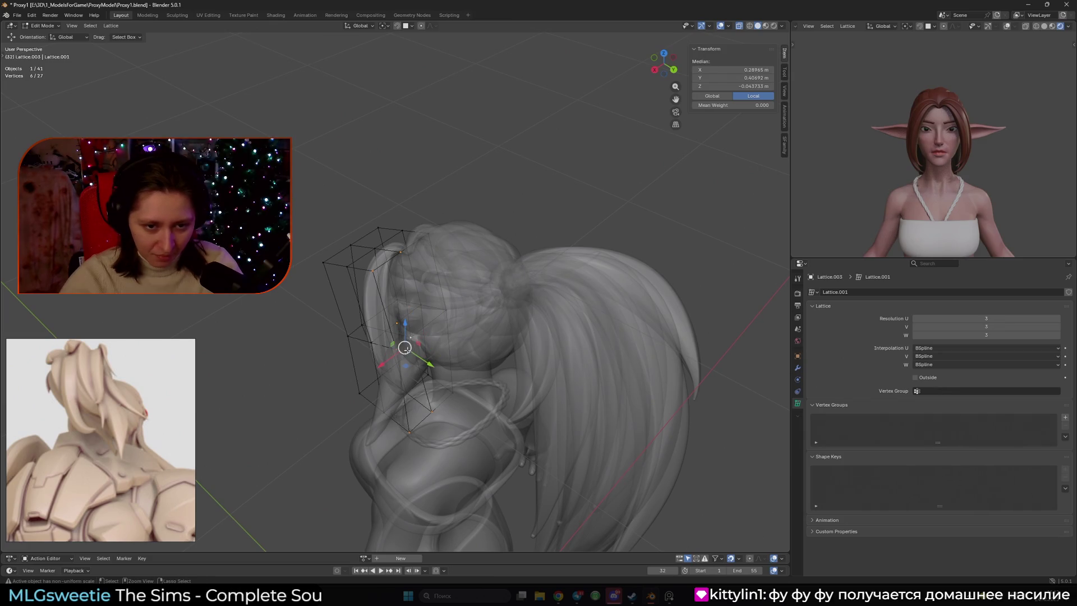
key(alt+z)
mouse_move(405, 349)
middle_down()
mouse_move(451, 287)
mouse_move(488, 283)
mouse_move(444, 302)
mouse_move(435, 275)
middle_up()
click(425, 247)
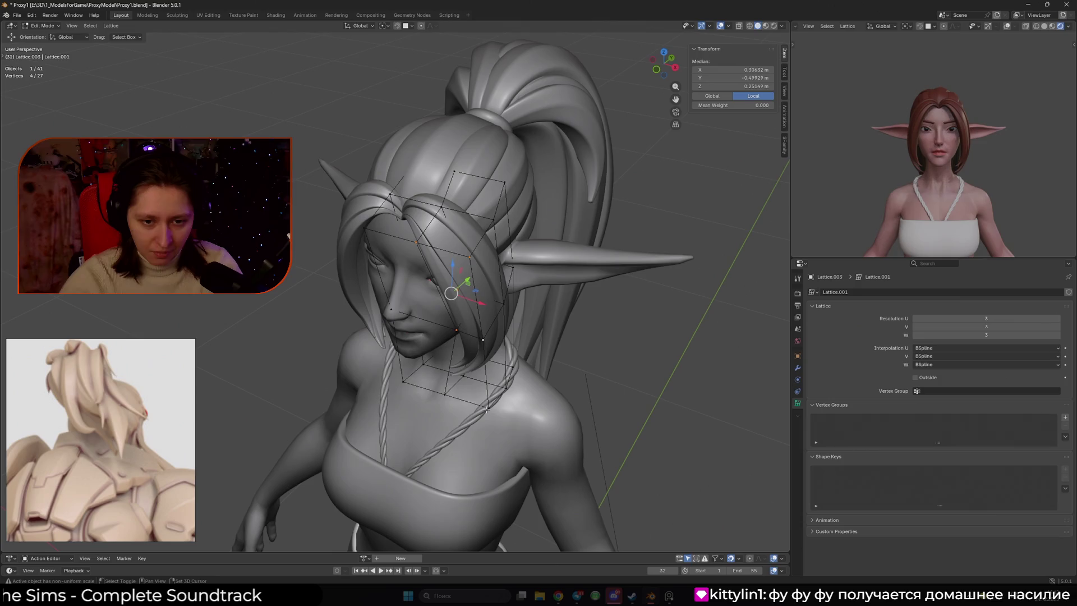
middle_drag(446, 392, 487, 295)
key(g)
key(x)
click(477, 303)
Move the top corner point along X, then lower it with Y locked.
click(429, 209)
key(g)
key(x)
click(461, 251)
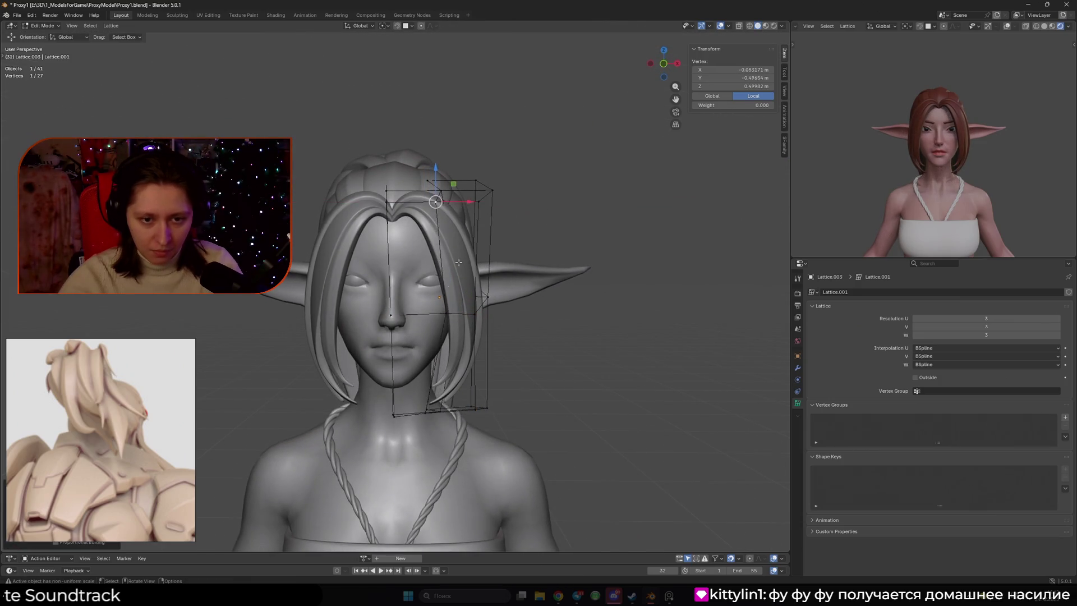
key(g)
key(shift+y)
click(466, 299)
Select the top row of lattice points and move it vertically along Z.
key(alt+z)
drag(402, 297, 495, 346)
key(alt+z)
key(g)
key(z)
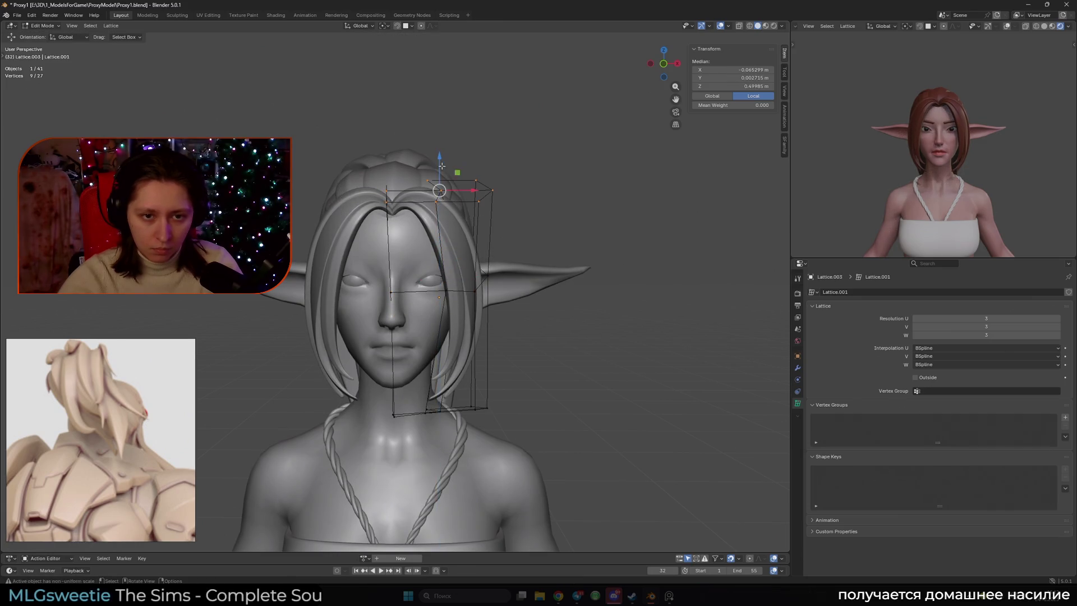
click(442, 169)
Select three lattice points and shift them sideways along X.
drag(540, 241, 462, 168)
key(g)
key(x)
click(494, 200)
mouse_move(516, 286)
middle_down()
mouse_move(514, 297)
mouse_move(465, 284)
middle_up()
key(Tab)
click(443, 270)
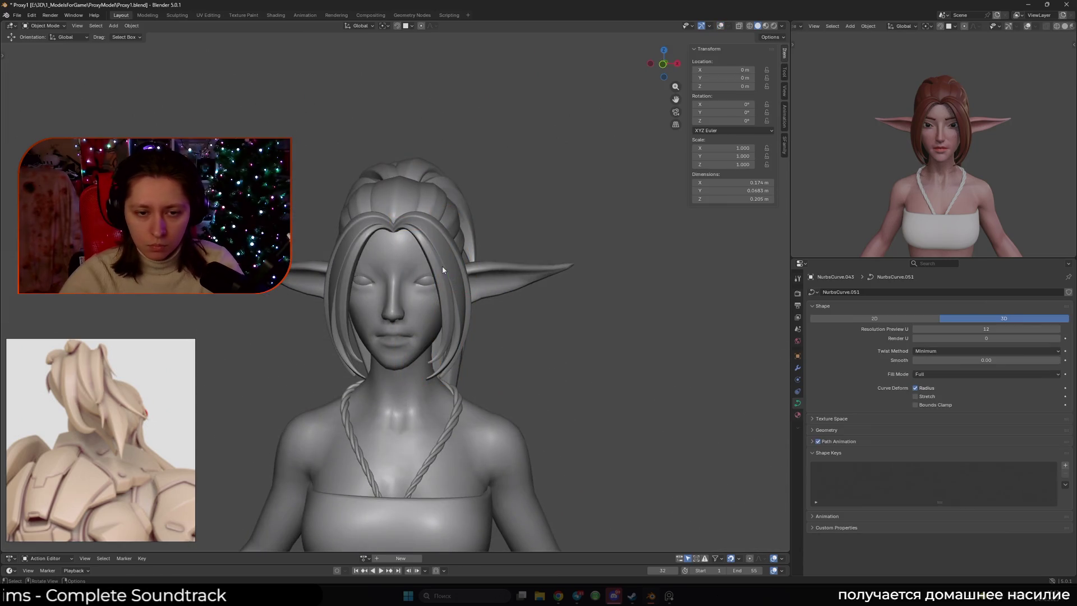
key(shift+alt+z)
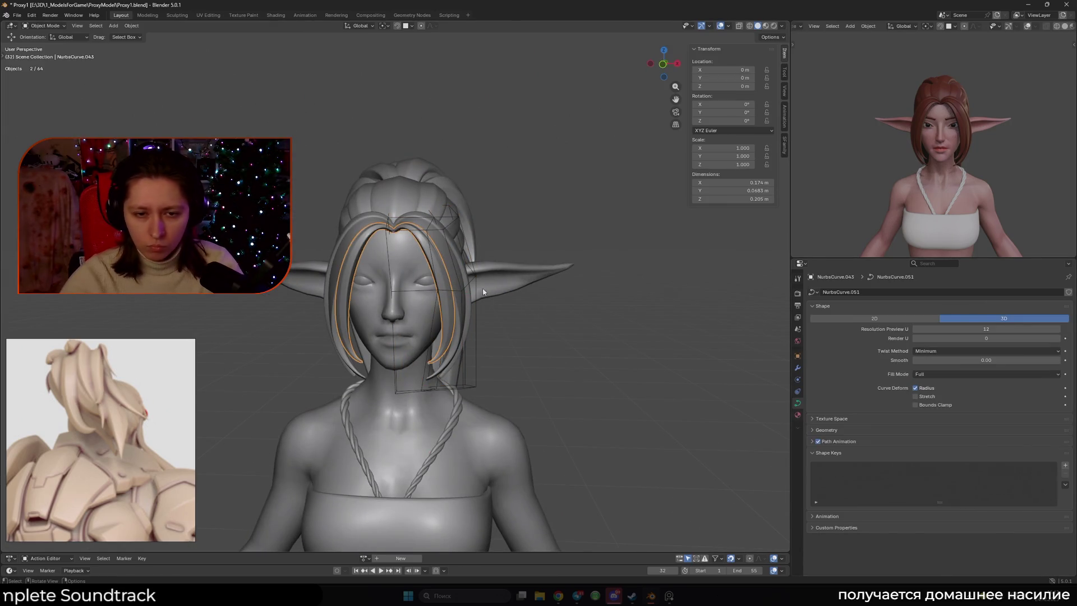
click(486, 293)
key(x)
key(ctrl+z)
key(ctrl+shift+z)
middle_drag(995, 186, 842, 181)
key(ctrl+z)
mouse_move(943, 185)
middle_down()
mouse_move(1016, 190)
mouse_move(767, 234)
middle_up()
key(ctrl+z)
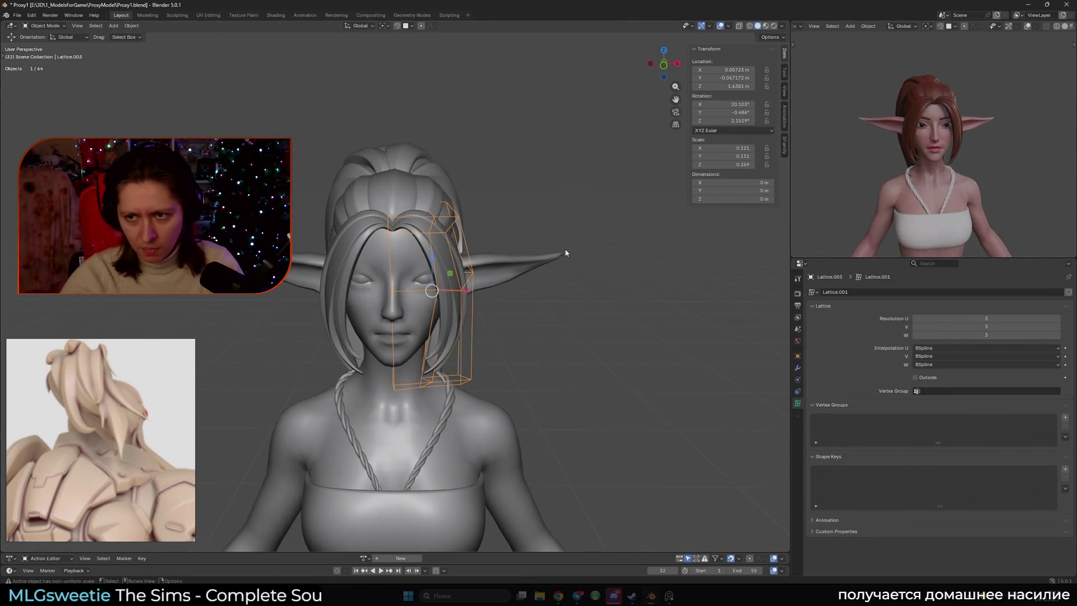
click(471, 291)
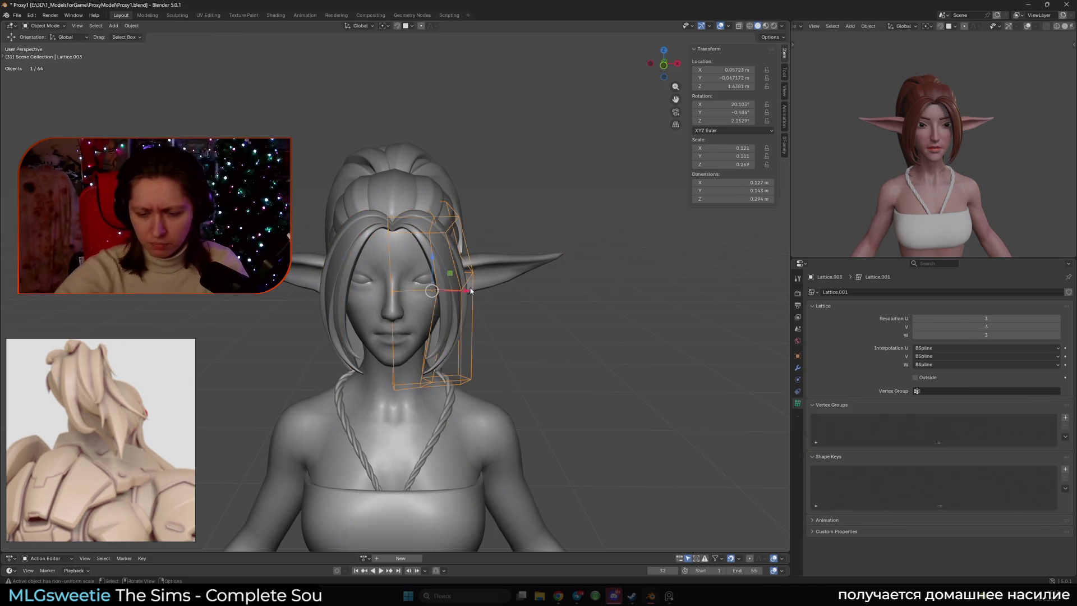
key(Delete)
mouse_move(553, 301)
middle_down()
mouse_move(544, 298)
mouse_move(597, 294)
mouse_move(416, 274)
middle_up()
click(415, 274)
mouse_move(494, 282)
middle_down()
mouse_move(430, 288)
mouse_move(617, 447)
middle_up()
key(ctrl+z)
key(ctrl+z)
Shift the bottom lattice points along Y toward the face.
drag(331, 361, 331, 362)
key(alt+z)
middle_drag(331, 362, 449, 388)
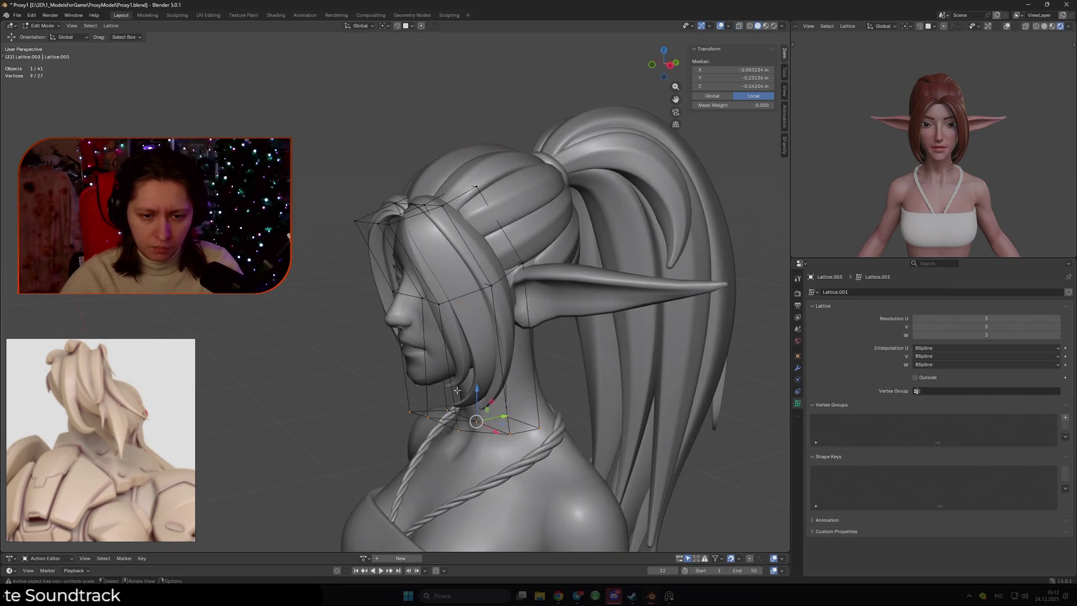
drag(504, 416, 525, 412)
key(alt+z)
key(b)
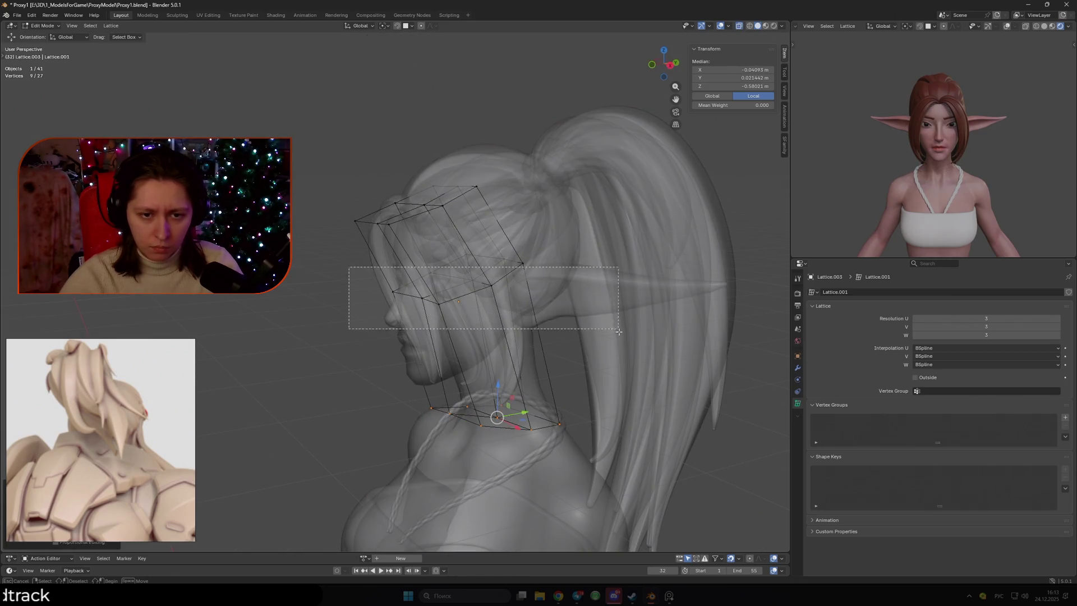
key(alt+z)
middle_drag(586, 317, 566, 314)
Box-select the bottom lattice row again and shift it further along Y.
drag(487, 276, 500, 277)
key(alt+z)
key(b)
key(alt+z)
mouse_move(364, 384)
mouse_down()
mouse_move(566, 451)
mouse_move(502, 426)
mouse_up()
key(alt+z)
Rotate the middle row of lattice points around the vertical Z axis.
middle_drag(451, 309, 527, 281)
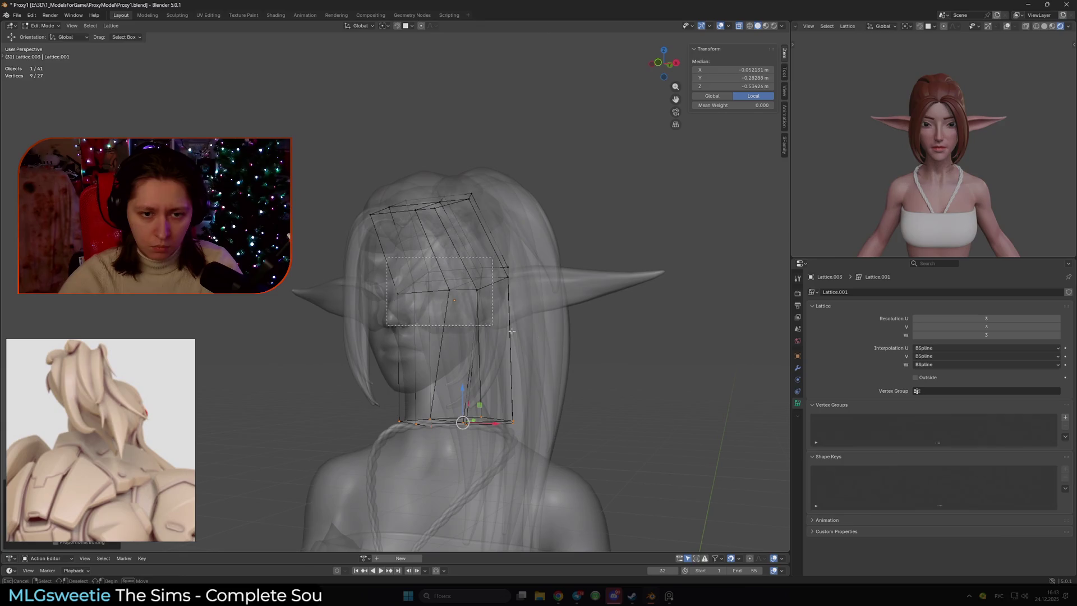
drag(493, 326, 494, 326)
middle_drag(494, 326, 559, 361)
key(alt+z)
key(r)
key(z)
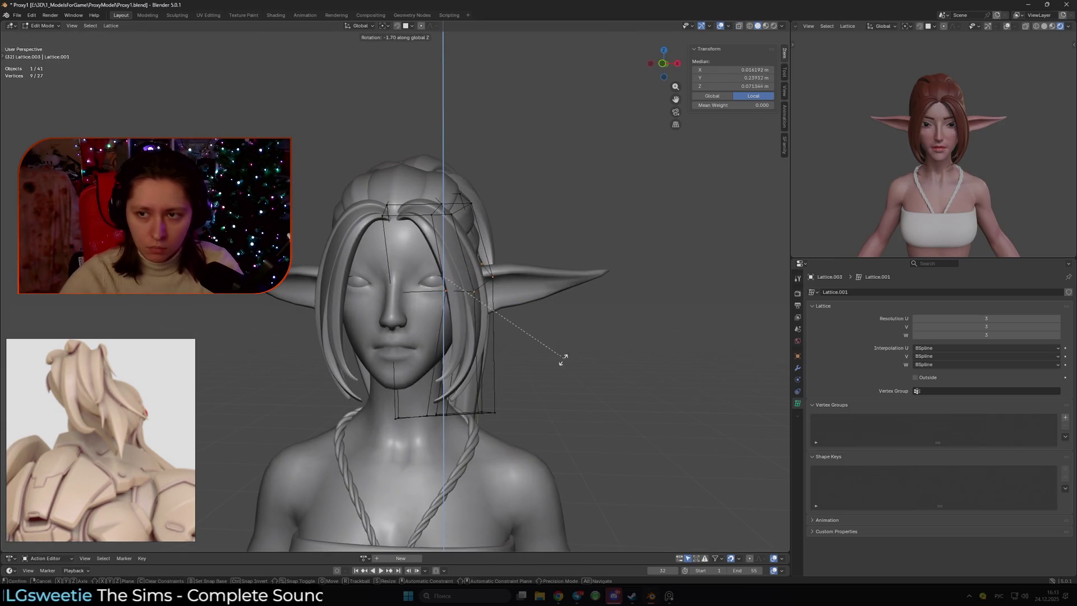
click(541, 380)
Scale the middle lattice row along global Y.
middle_drag(541, 380, 550, 368)
key(s)
key(x)
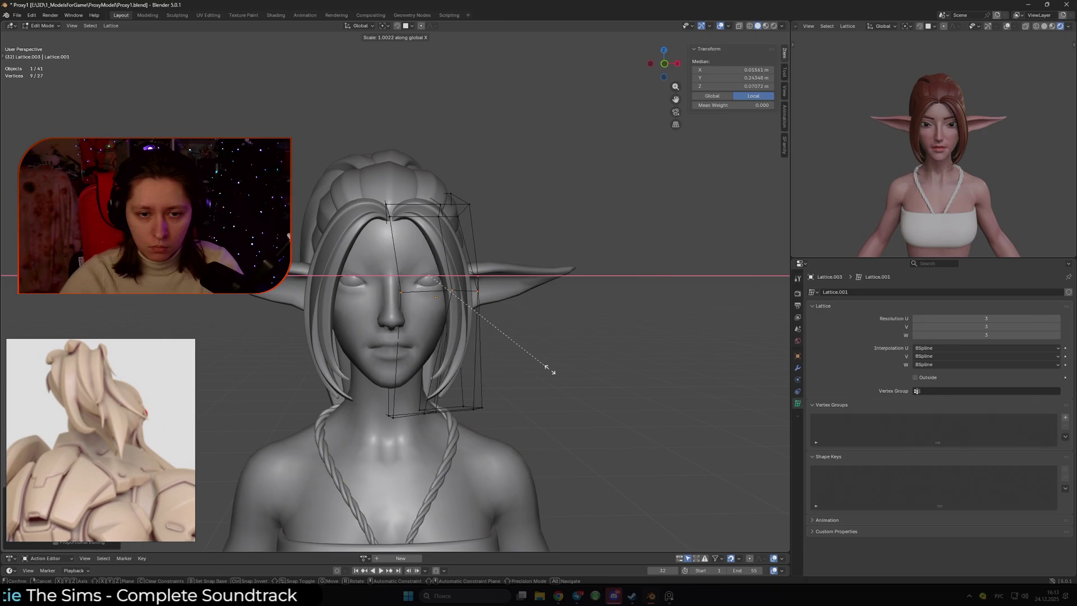
key(y)
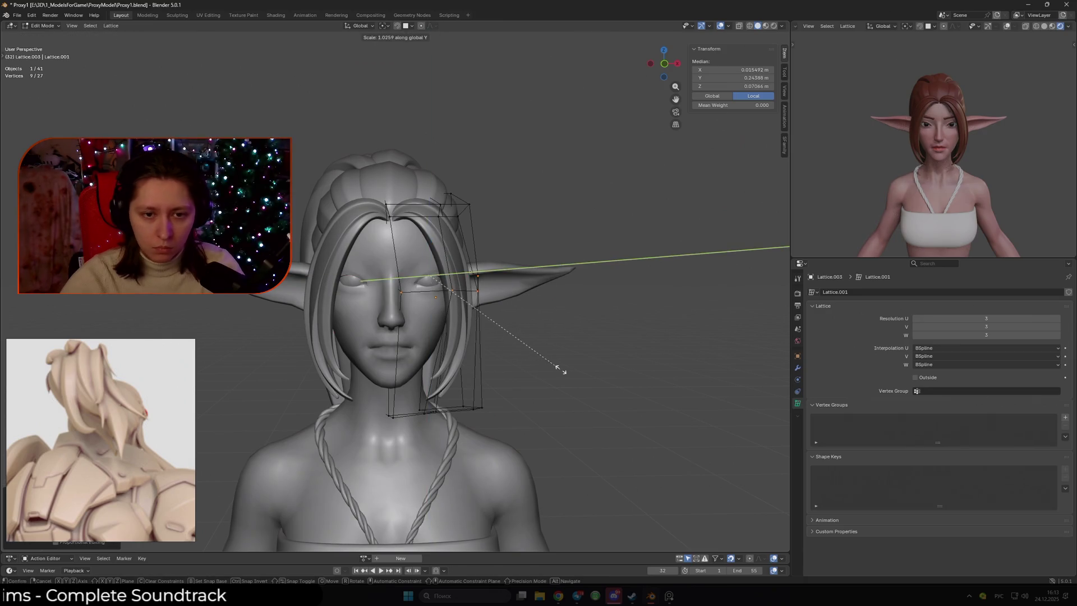
alt+middle_drag(564, 370, 502, 396)
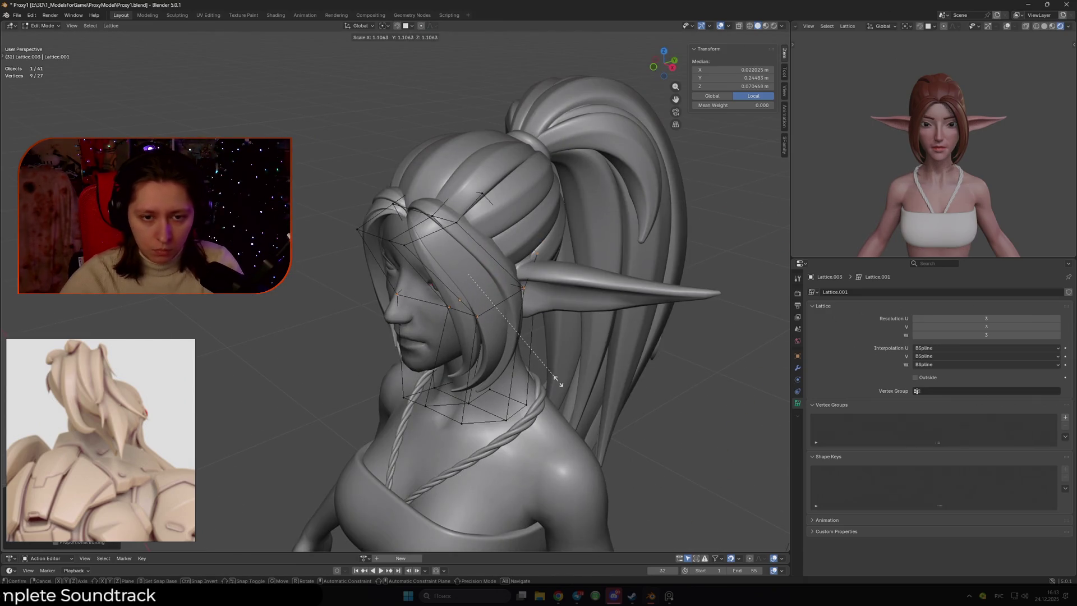
key(y)
click(631, 361)
mouse_move(631, 361)
middle_down()
mouse_move(543, 329)
mouse_move(554, 337)
mouse_move(538, 339)
mouse_move(548, 332)
middle_up()
Select the top lattice row and scale it wider along Y in two passes.
key(shift+alt+z)
key(alt+z)
drag(330, 187, 510, 220)
key(alt+z)
key(s)
key(y)
click(646, 312)
mouse_move(617, 309)
middle_down()
mouse_move(485, 305)
mouse_move(533, 299)
mouse_move(546, 285)
middle_up()
key(s)
key(y)
click(526, 304)
Rotate the middle lattice row again around Z, then return to Object Mode.
key(r)
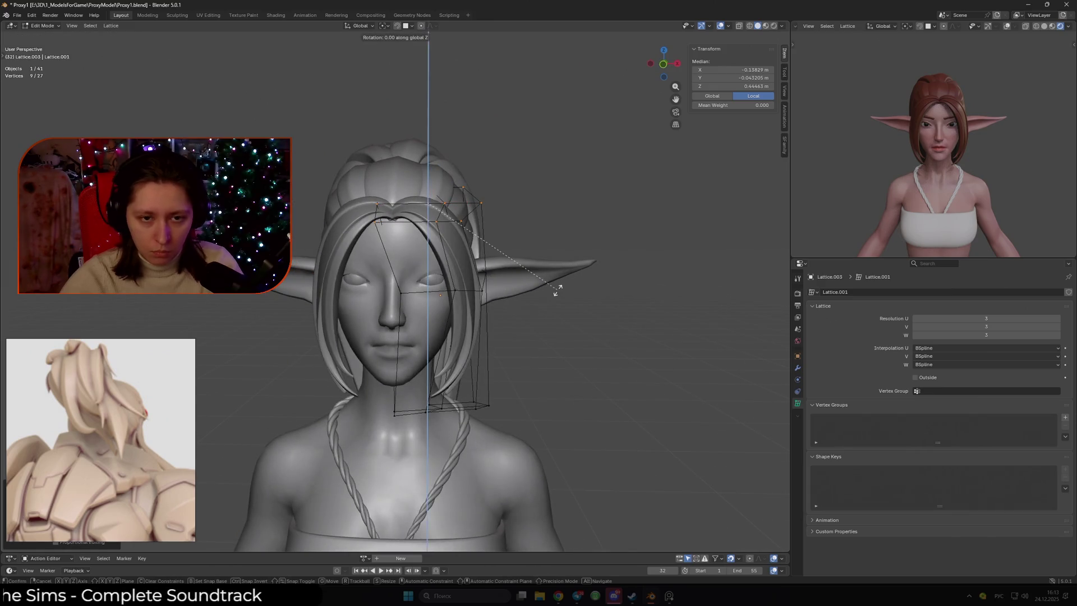
key(Escape)
key(alt+z)
drag(349, 256, 542, 333)
key(alt+z)
key(r)
key(z)
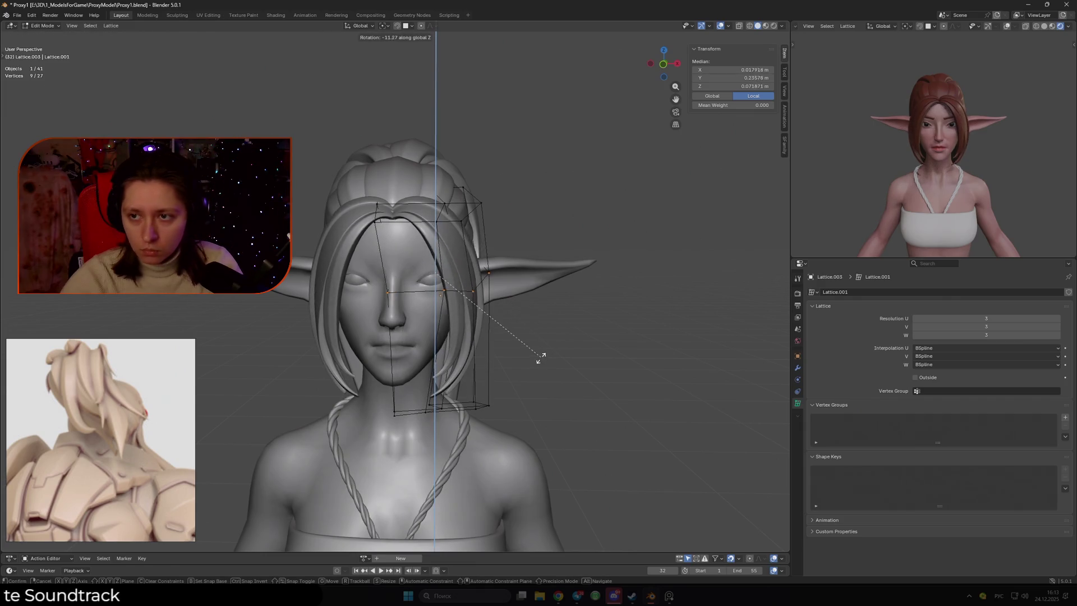
click(539, 354)
key(ctrl+Tab)
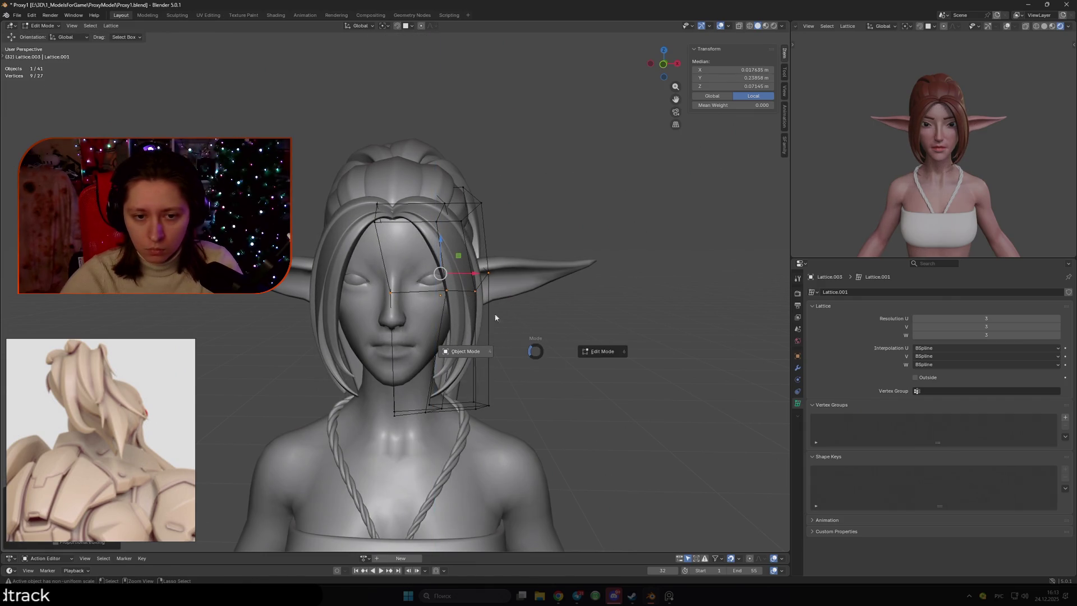
click(473, 354)
Save Proxy1.blend and delete Lattice.003 from around the front hair strand.
key(ctrl+s)
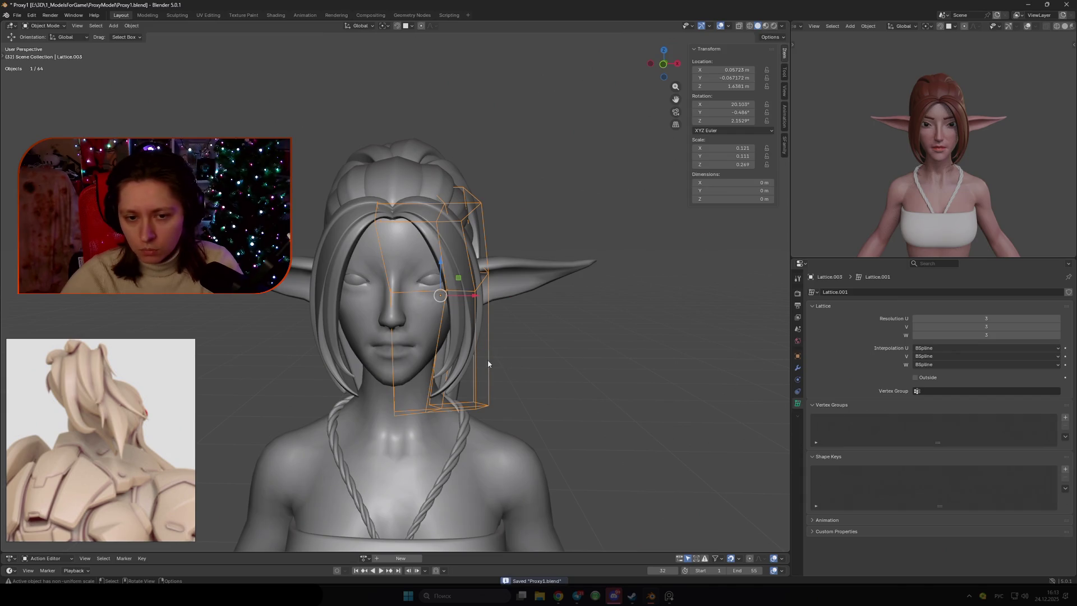
key(Delete)
key(ctrl+z)
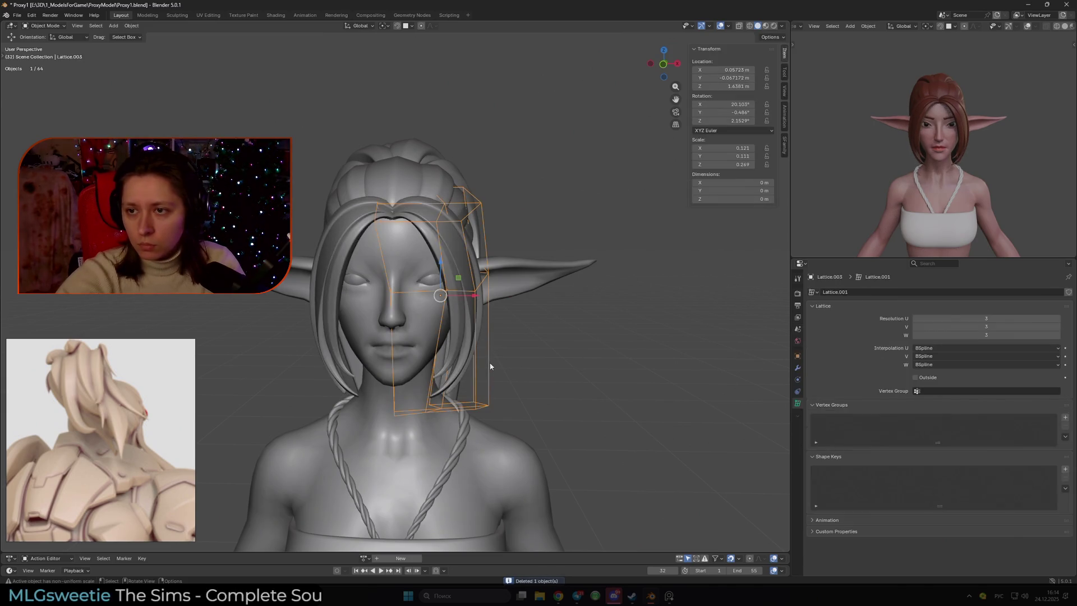
key(ctrl+shift+z)
mouse_move(491, 367)
middle_down()
mouse_move(507, 324)
mouse_move(375, 323)
mouse_move(536, 331)
mouse_move(402, 322)
mouse_move(522, 330)
middle_up()
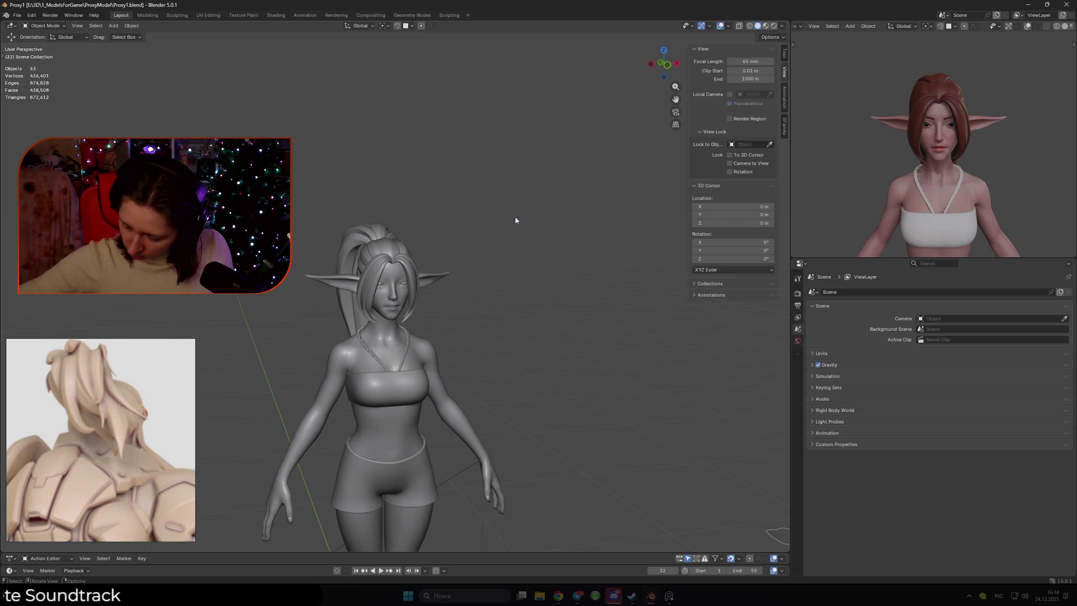
Check the hair from the side profile and select the ponytail curve NurbsCurve.023.
mouse_move(515, 220)
middle_down()
mouse_move(488, 221)
mouse_move(529, 238)
mouse_move(469, 206)
mouse_move(509, 234)
middle_up()
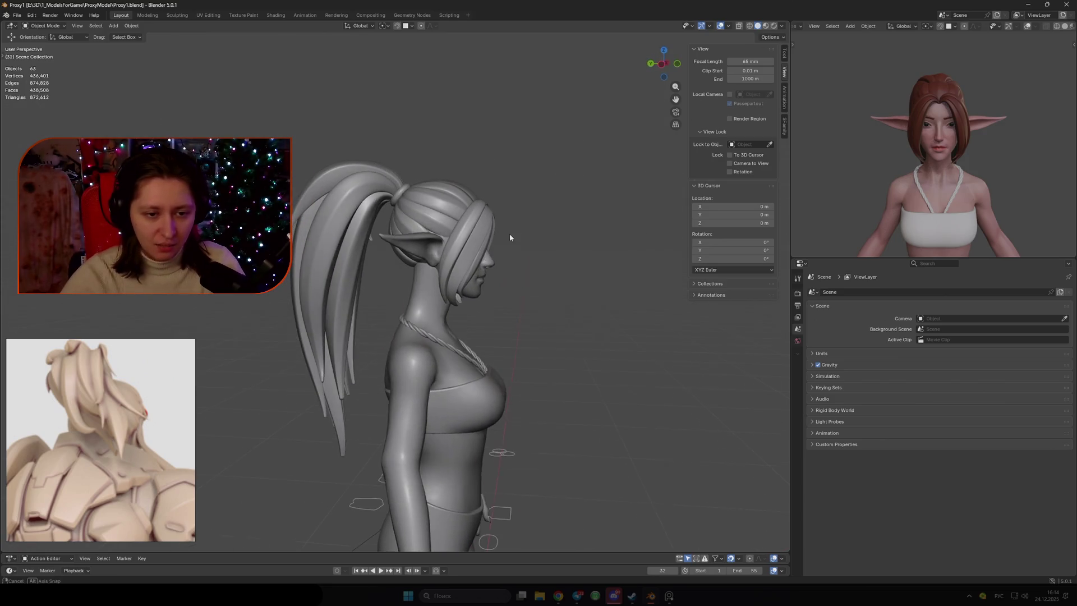
click(340, 309)
mouse_move(340, 309)
middle_down()
mouse_move(520, 285)
mouse_move(446, 275)
mouse_move(448, 289)
middle_up()
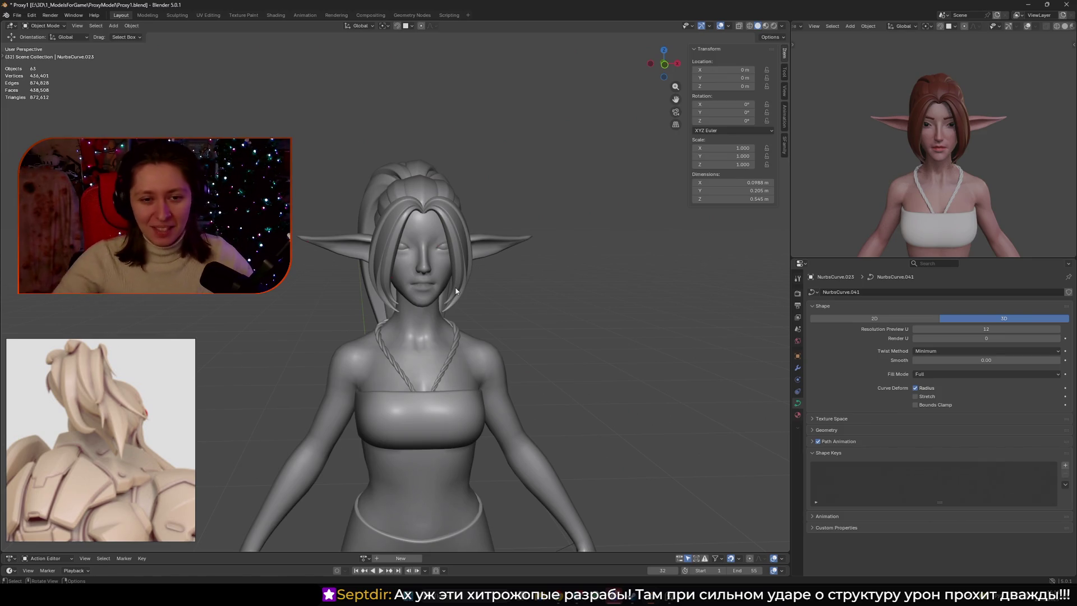
Toggle between Solid and Rendered shading, zooming out to view the whole body.
click(773, 27)
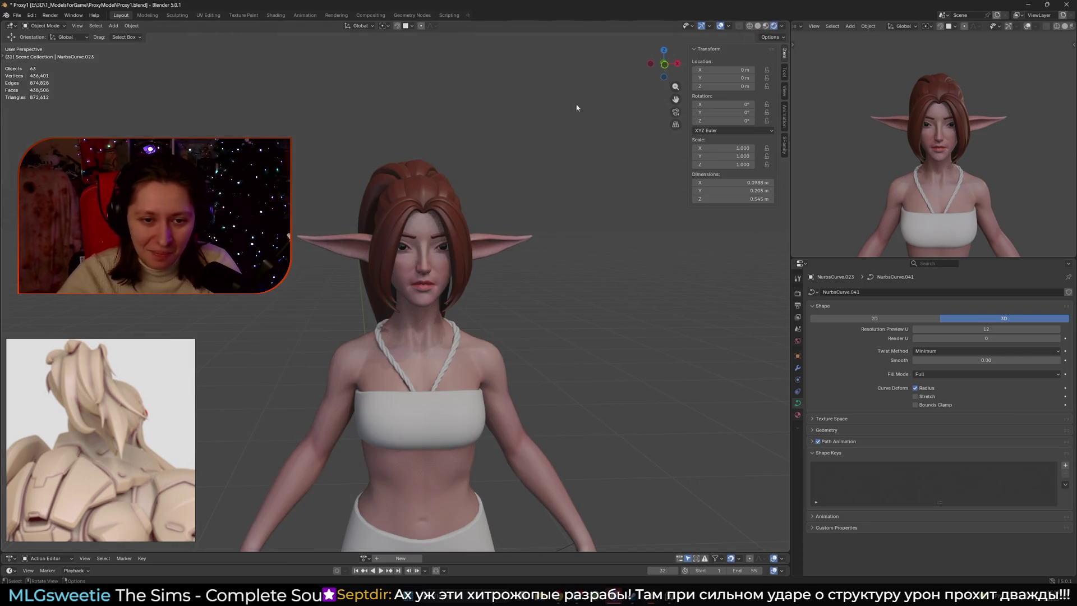
click(758, 26)
click(770, 27)
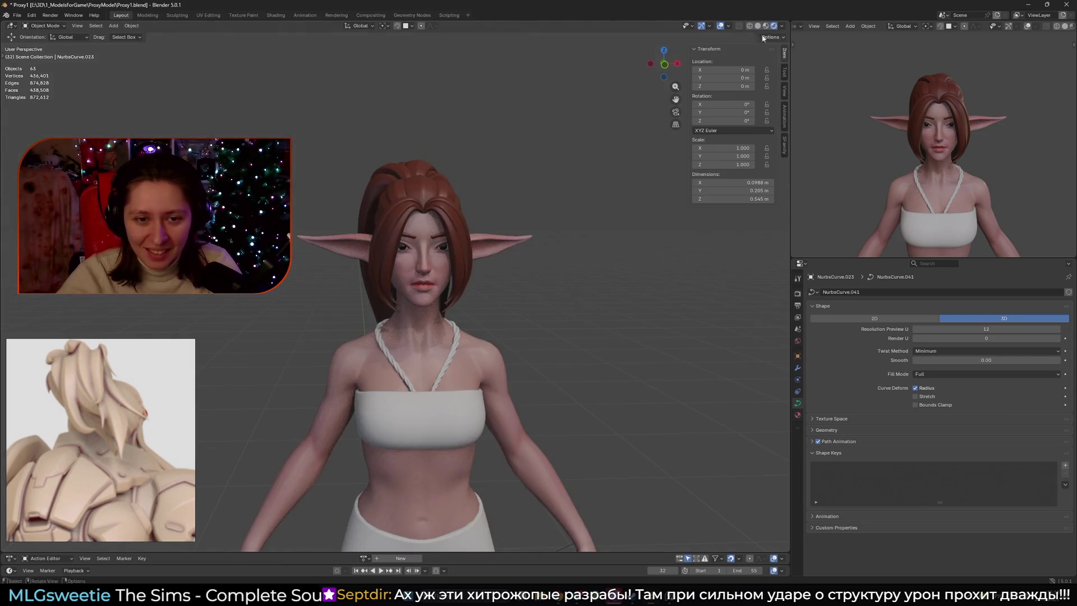
click(760, 26)
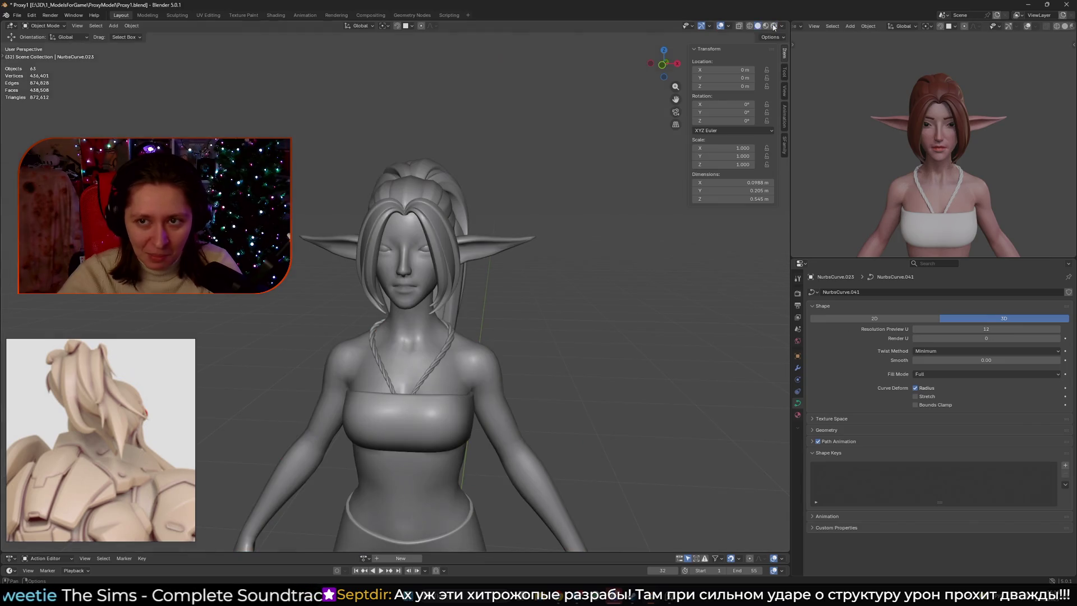
click(774, 26)
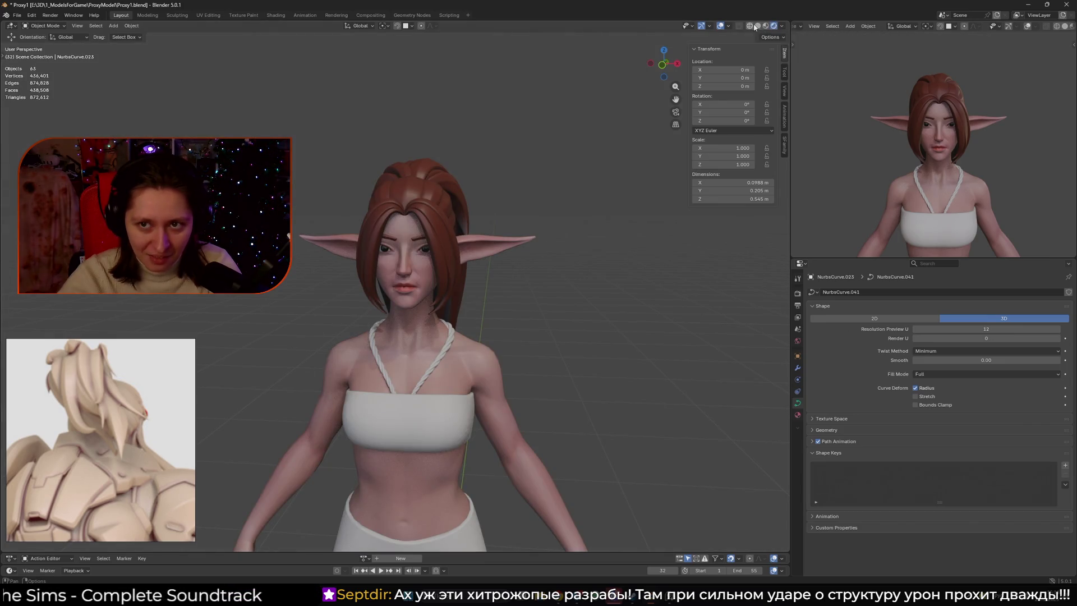
scroll(561, 185, down, 3)
middle_drag(561, 185, 567, 194)
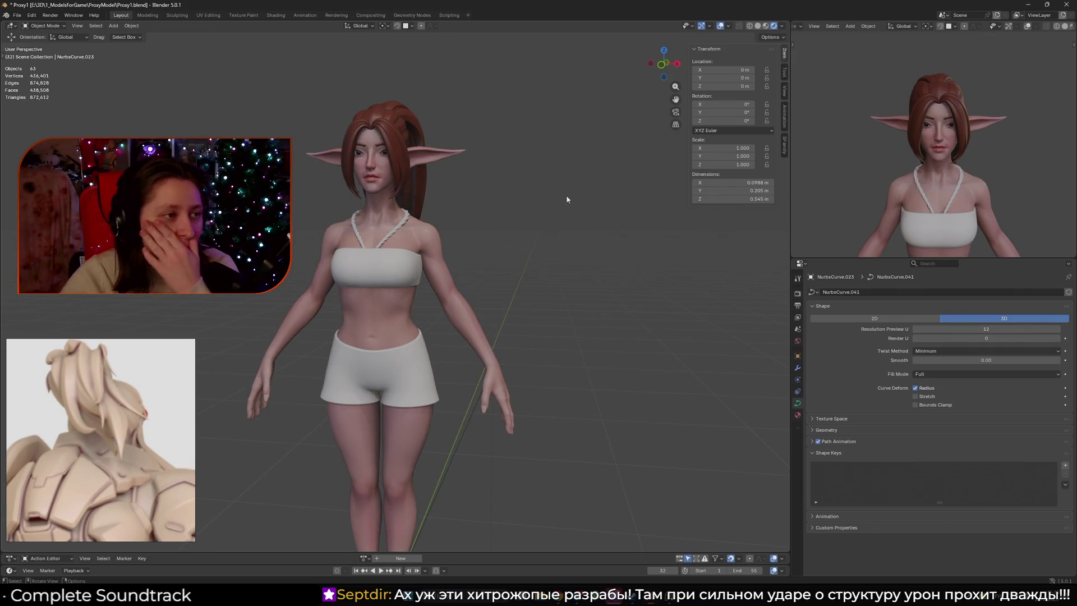
scroll(558, 203, up, 4)
click(758, 27)
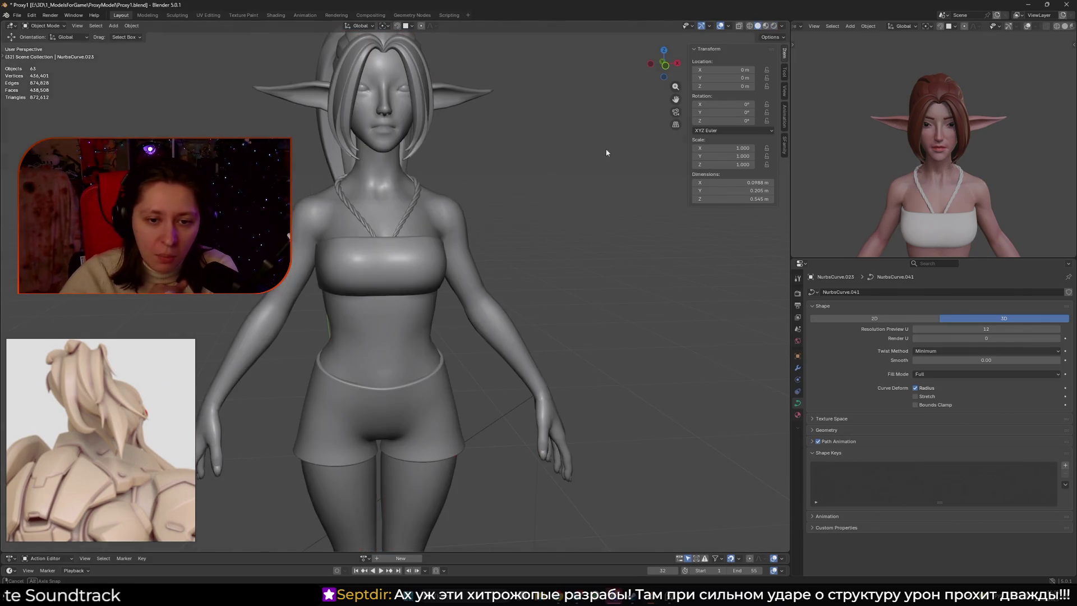
Recheck the full figure in Rendered shading, then switch to the Shading workspace.
click(774, 28)
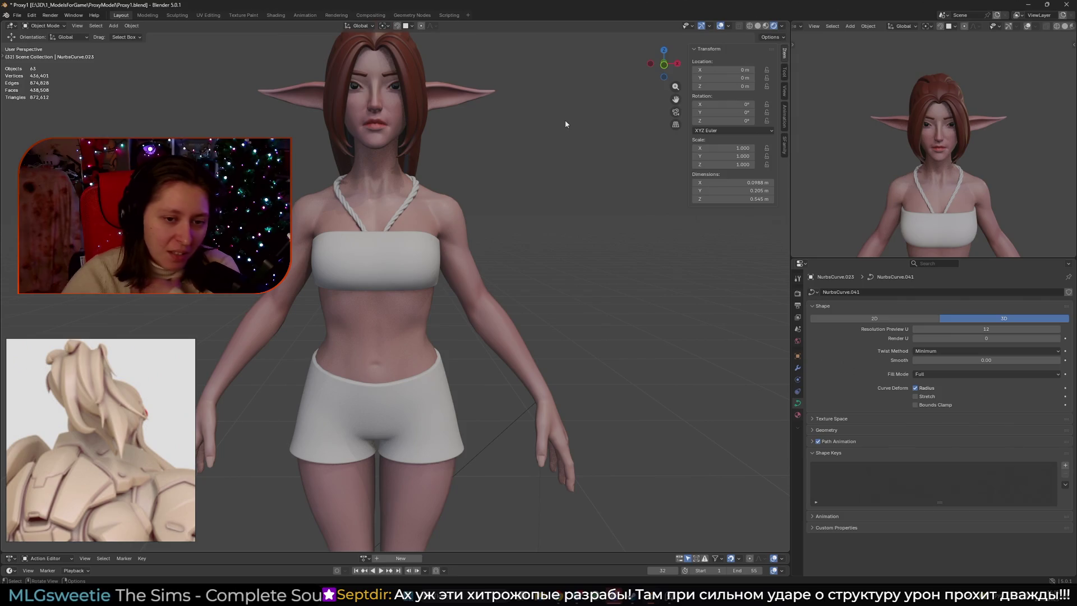
scroll(564, 120, down, 4)
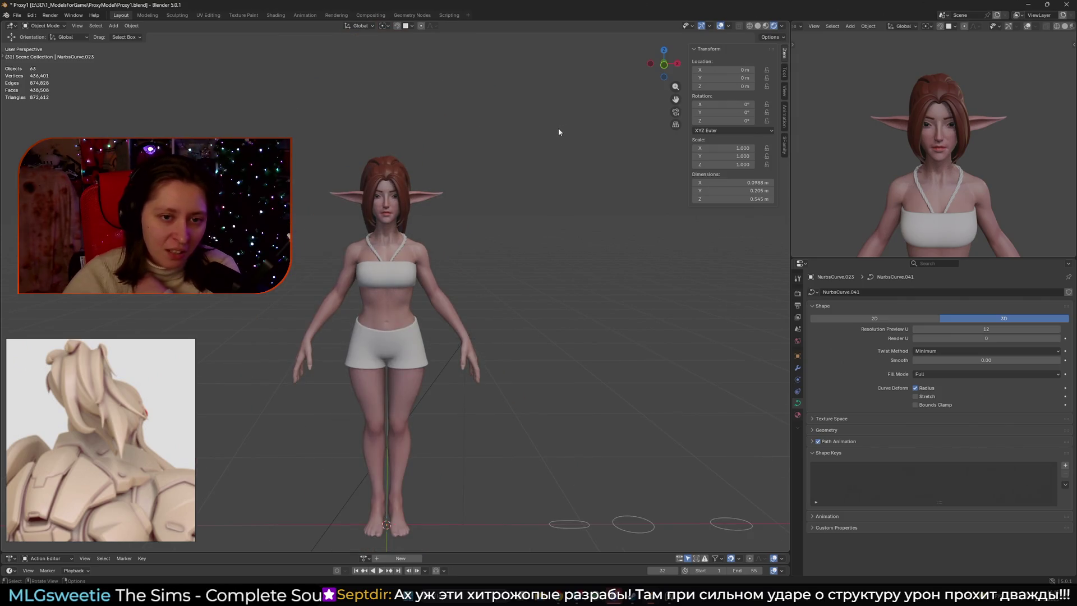
middle_drag(564, 123, 563, 130)
click(758, 25)
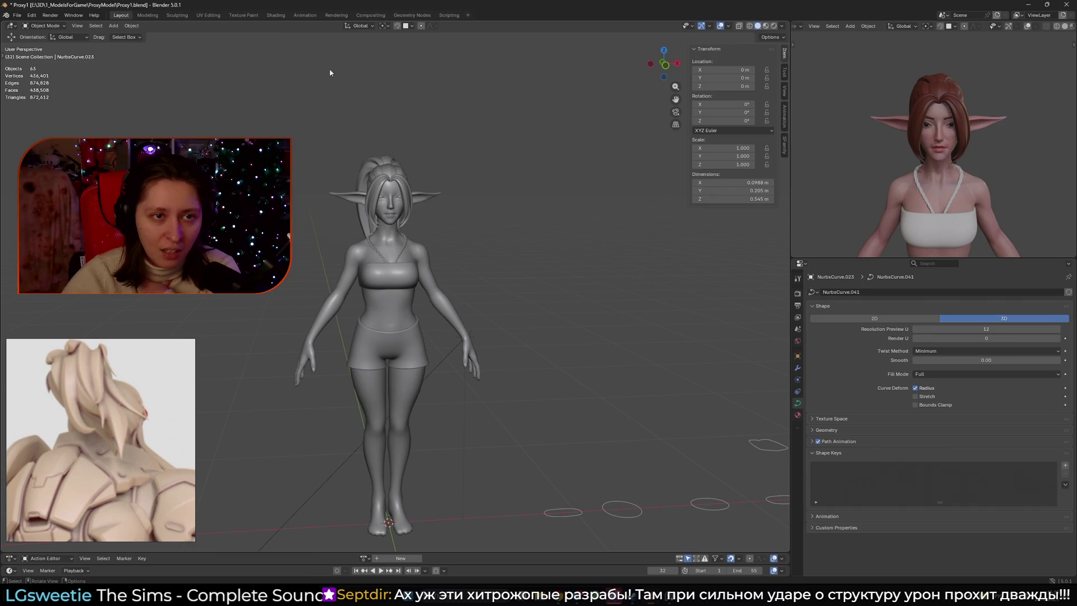
click(275, 15)
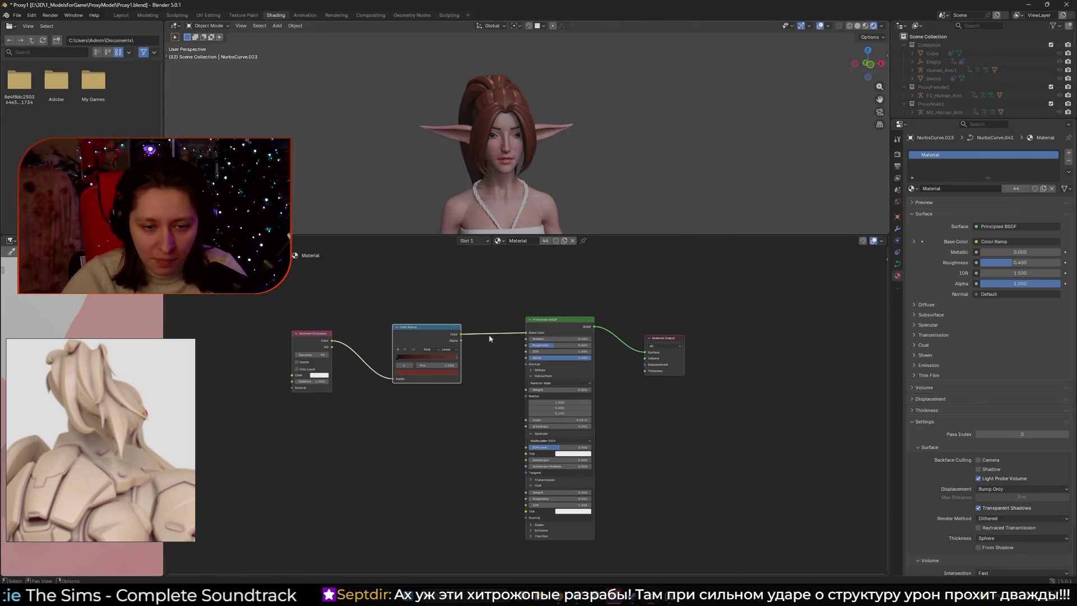
Save, make the Color Ramp hair stop golden blonde, and slide the black stop to 0.536.
scroll(488, 347, up, 1)
key(ctrl+s)
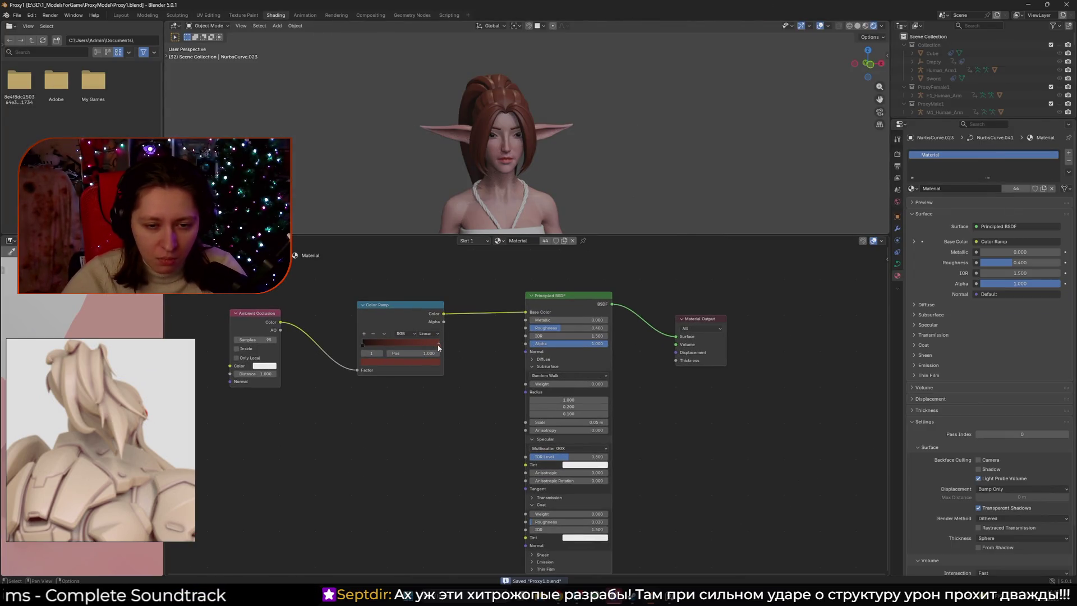
click(425, 363)
mouse_move(389, 288)
mouse_down()
mouse_move(386, 277)
mouse_move(426, 252)
mouse_up()
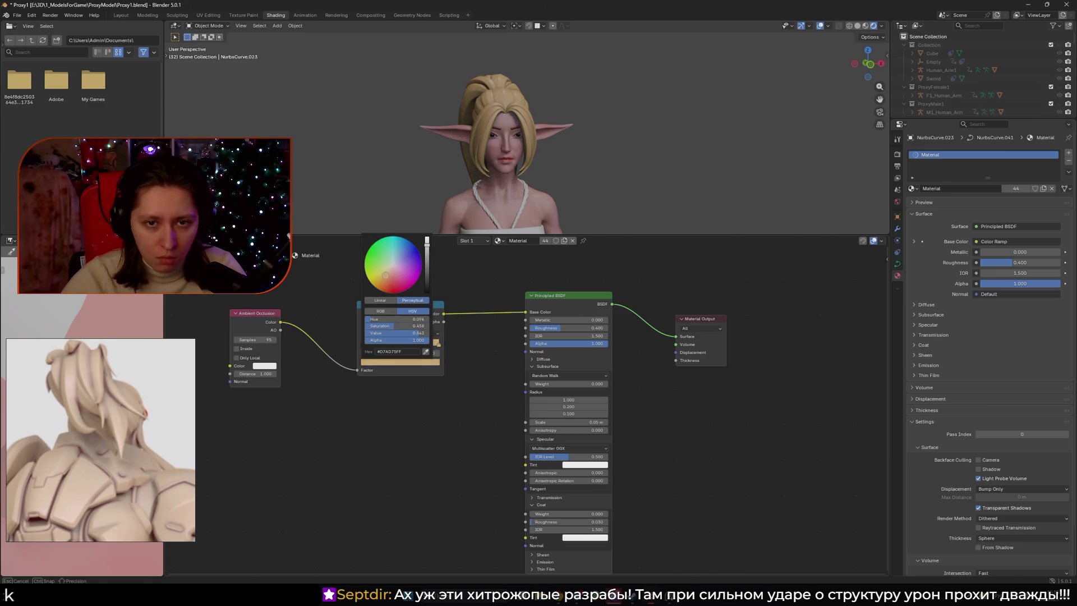
drag(387, 277, 382, 275)
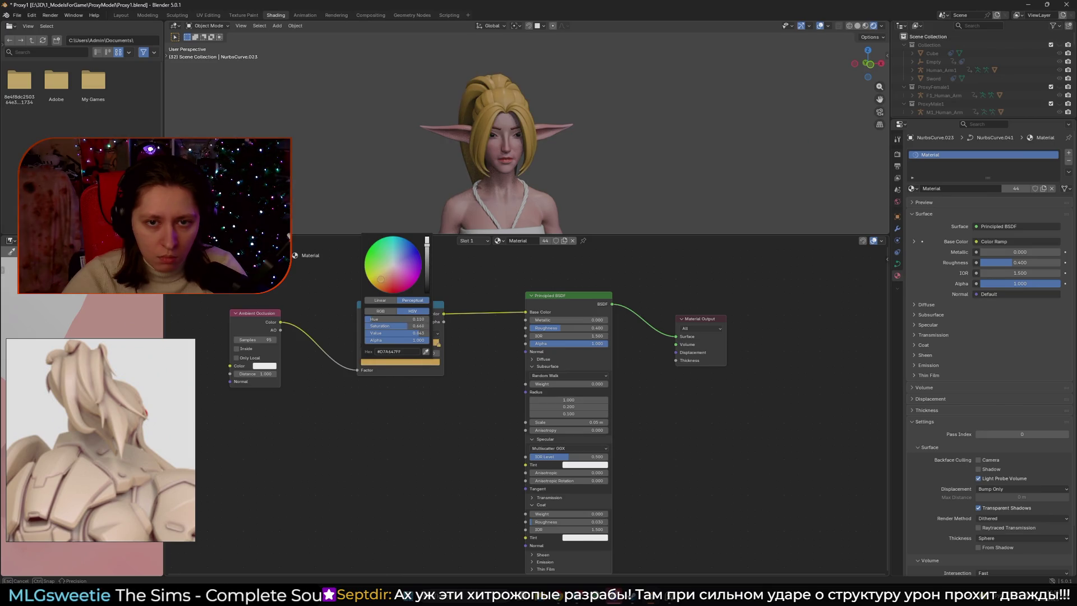
drag(385, 276, 385, 275)
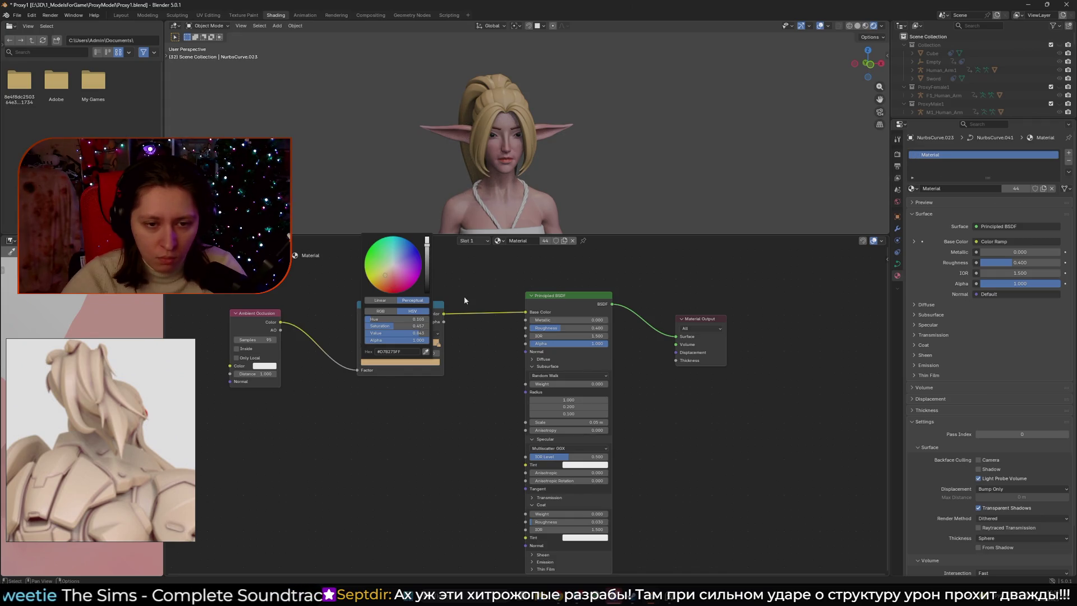
drag(382, 344, 437, 352)
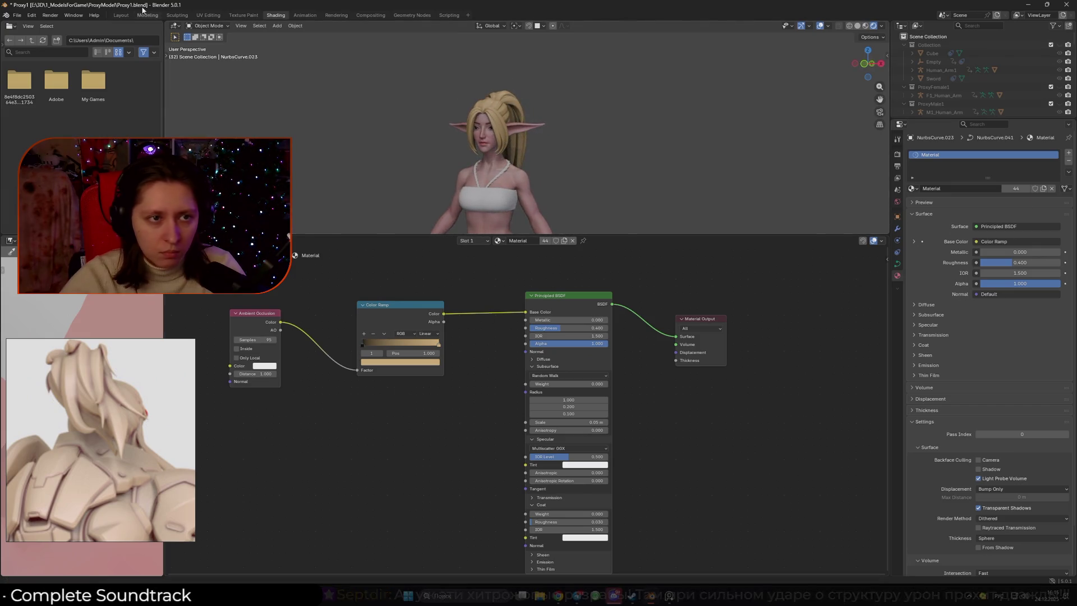
click(120, 16)
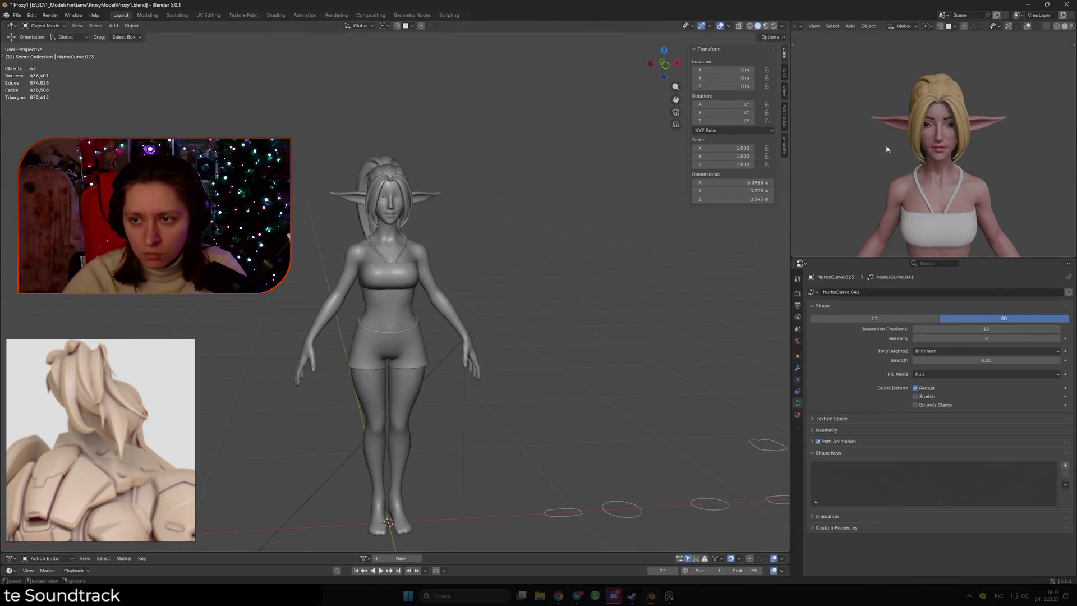
In Rendered shading, rotate the Sun lamp around Z to -184.63°.
middle_drag(541, 262, 527, 260)
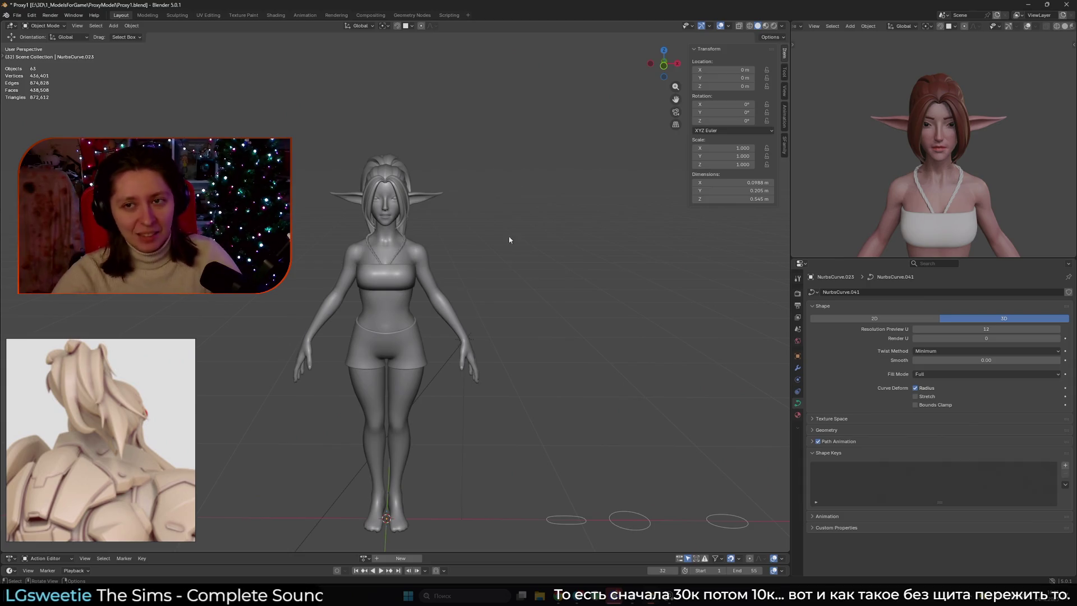
key(z)
mouse_move(581, 201)
middle_down()
mouse_move(443, 326)
mouse_move(557, 338)
mouse_move(484, 368)
middle_up()
click(354, 348)
middle_drag(354, 348, 505, 359)
key(r)
key(z)
click(293, 294)
mouse_move(293, 294)
middle_down()
mouse_move(416, 282)
mouse_move(403, 313)
mouse_move(416, 349)
middle_up()
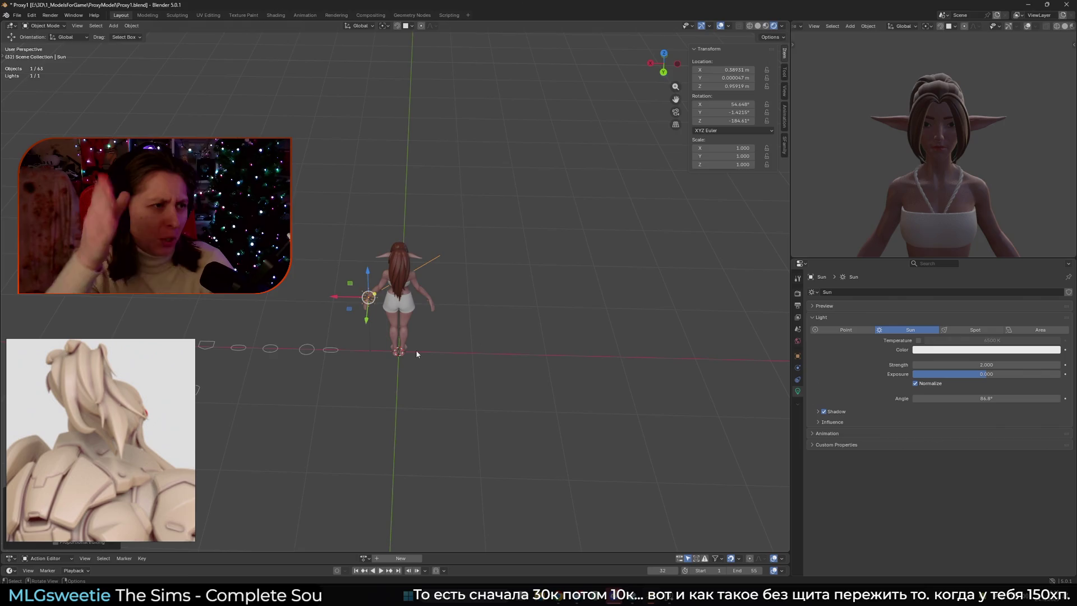
Undo the sun rotation, then select the front strand and delete its Mirror modifier.
key(ctrl+z)
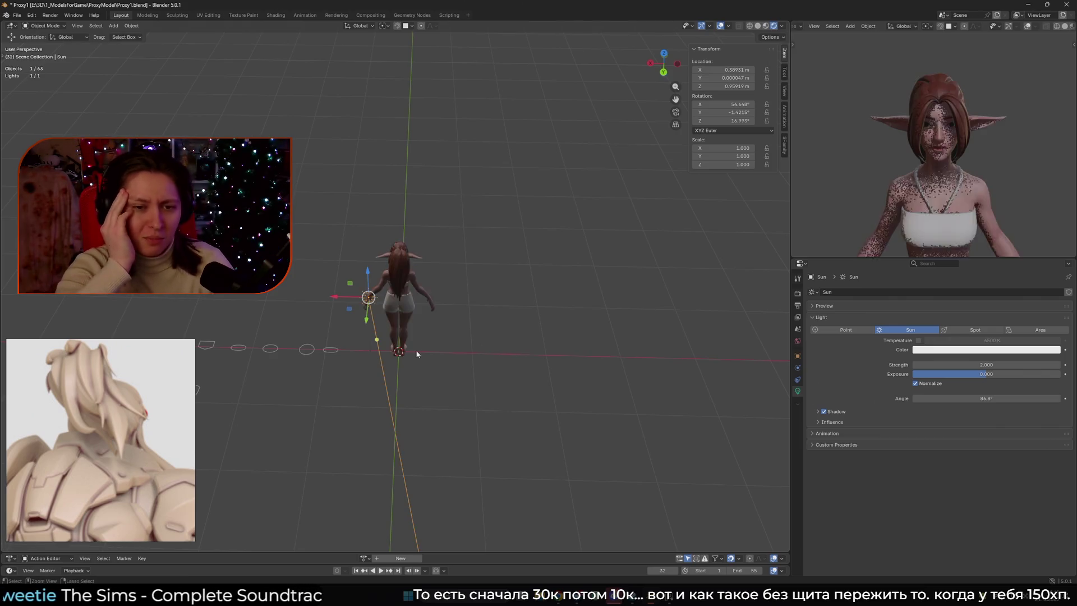
mouse_move(417, 354)
middle_down()
mouse_move(290, 293)
mouse_move(537, 252)
mouse_move(533, 228)
mouse_move(464, 328)
middle_up()
scroll(466, 332, up, 4)
click(444, 252)
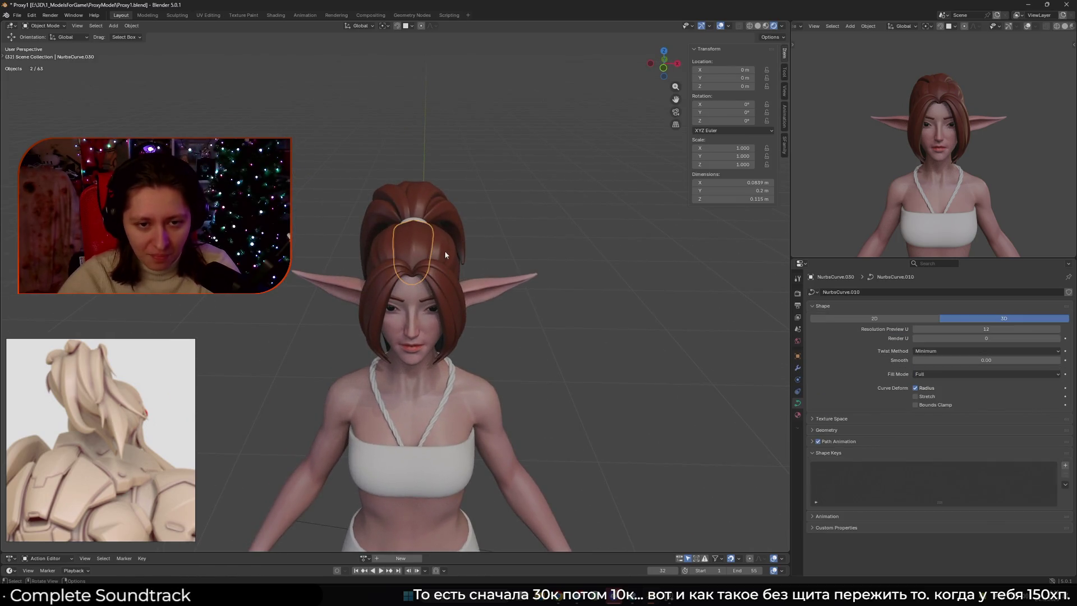
scroll(578, 335, up, 1)
click(798, 368)
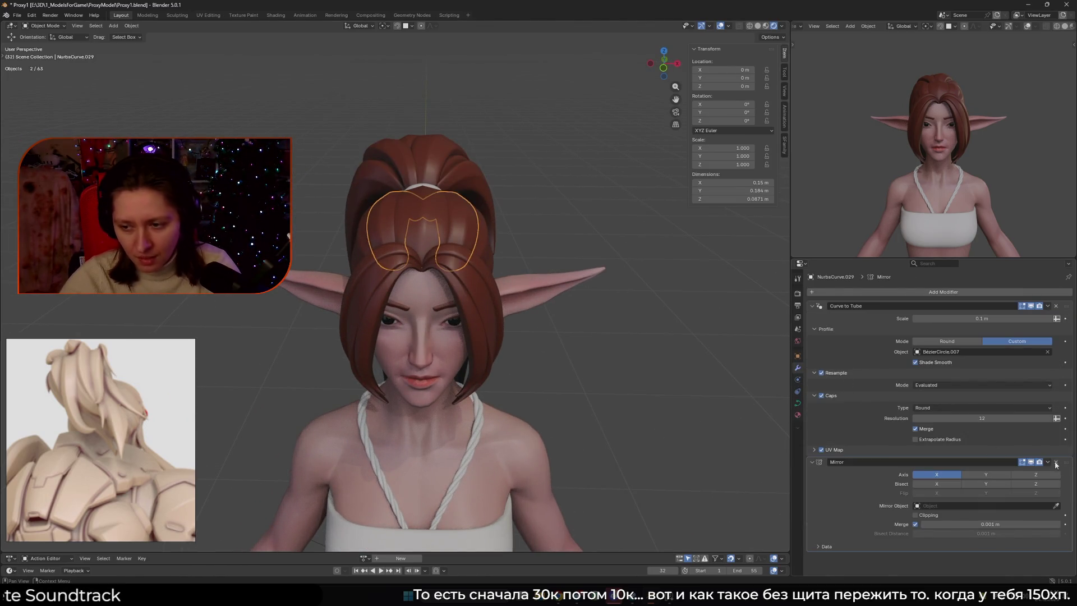
drag(1056, 464, 753, 310)
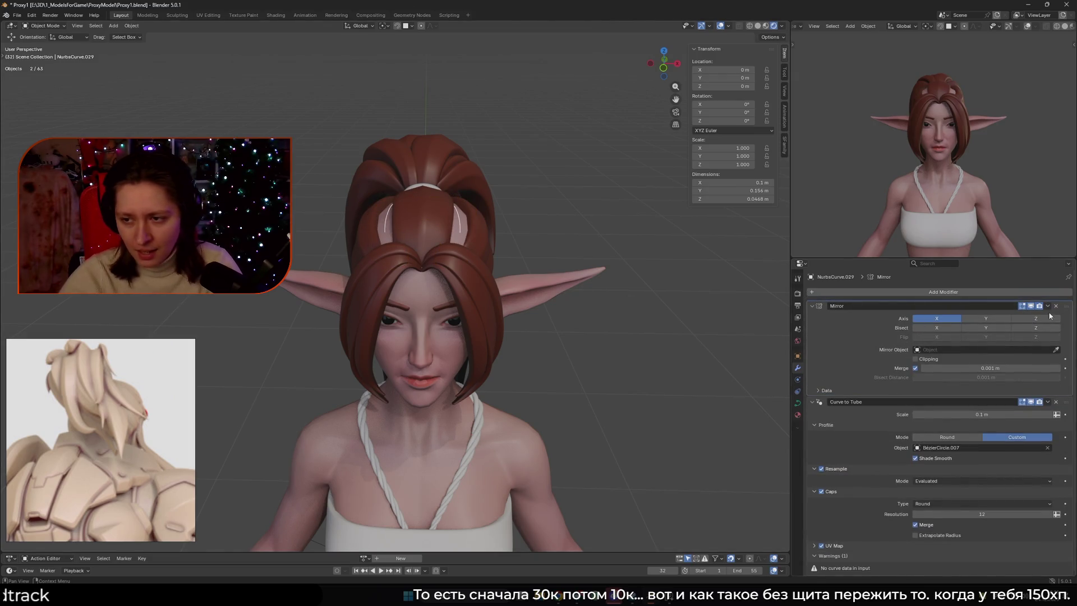
click(1049, 306)
click(1007, 315)
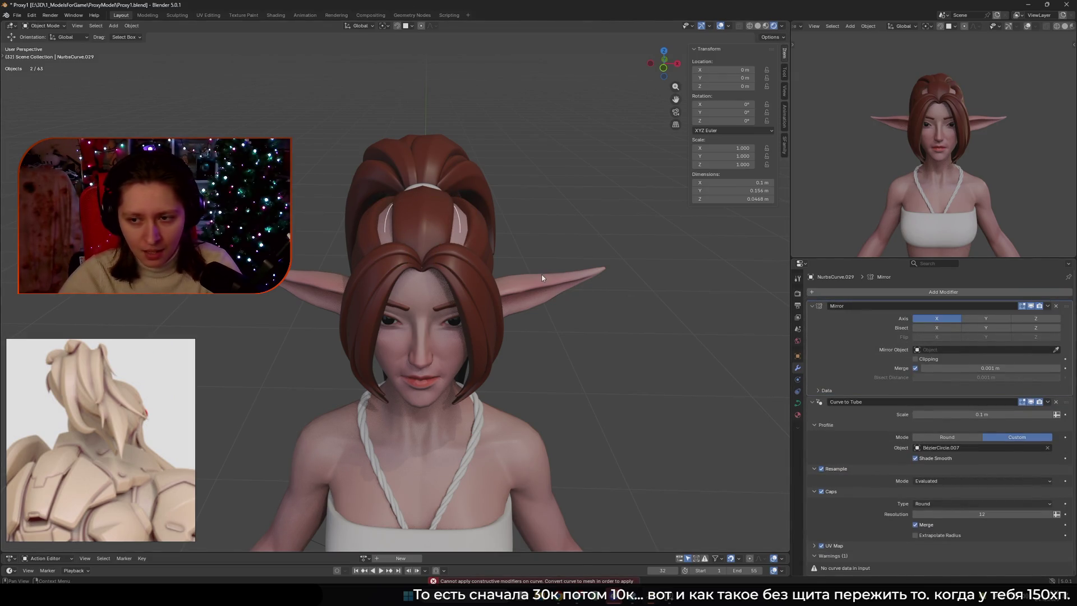
click(1057, 307)
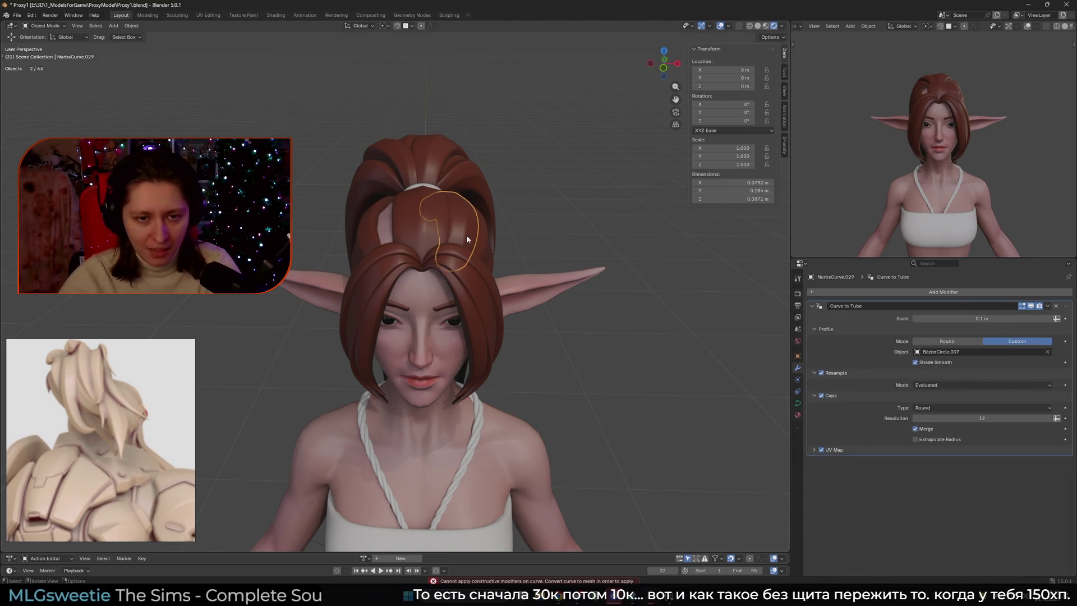
Mirror the strand across global X into NurbsCurve.044, then select the ponytail band in Solid shading.
click(133, 29)
mouse_move(198, 52)
click(245, 63)
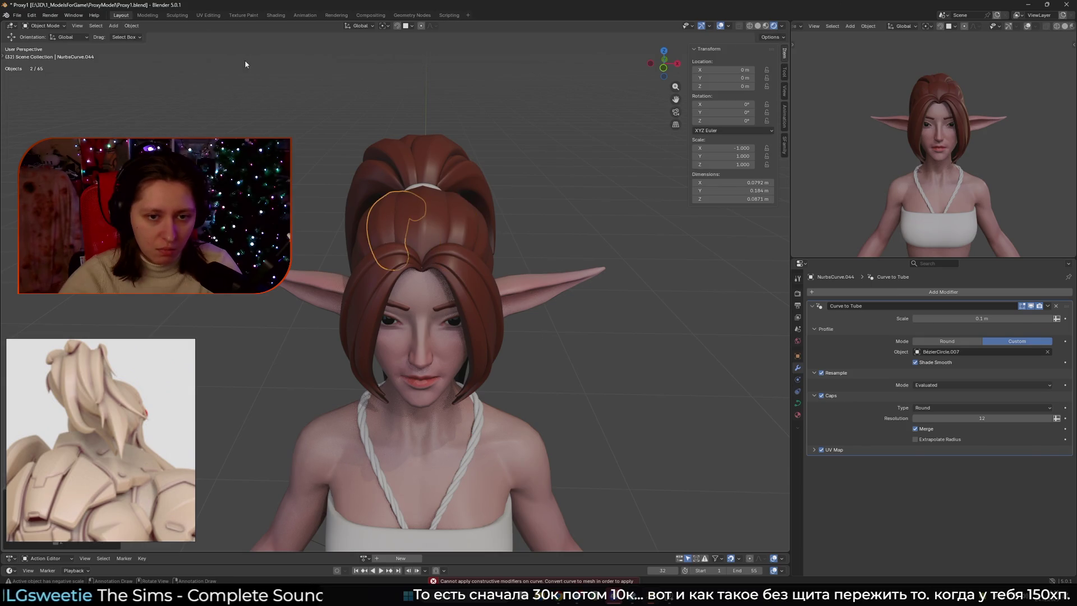
mouse_move(437, 159)
middle_down()
mouse_move(526, 157)
mouse_move(561, 122)
mouse_move(335, 261)
mouse_move(352, 244)
middle_up()
key(z)
click(335, 261)
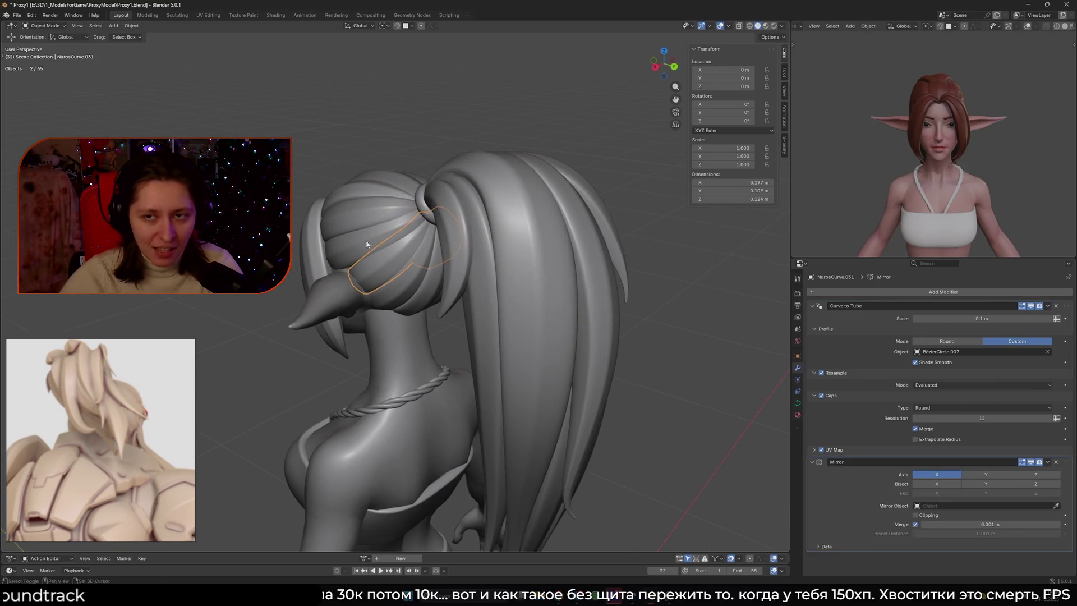
In Material Preview shading, rotate Sun.001 to 132.64° about Z and set its Strength to 1.5.
key(z)
scroll(439, 368, down, 8)
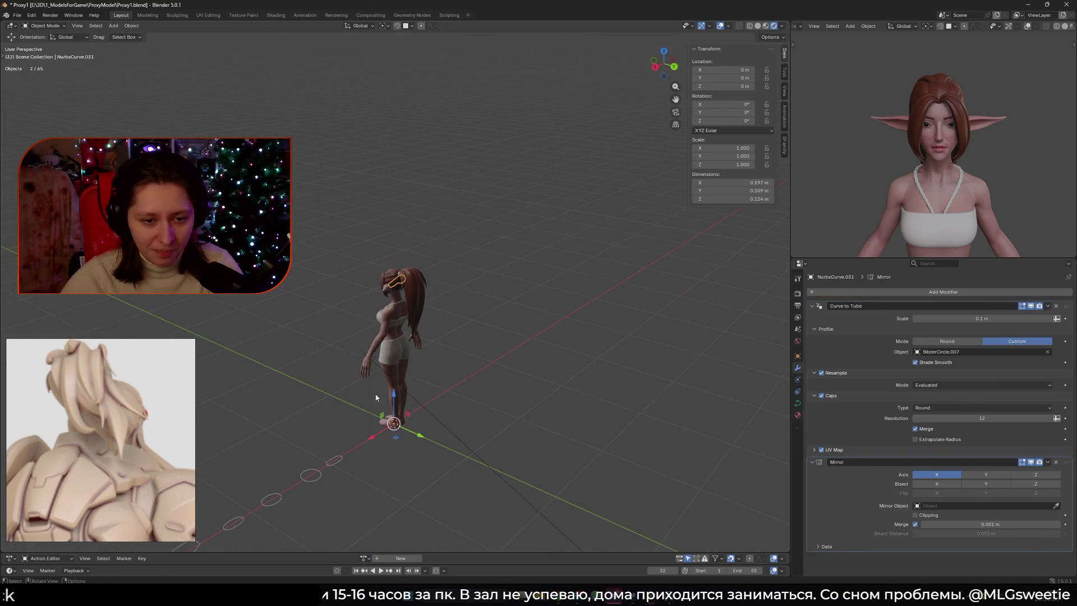
click(376, 366)
key(r)
key(z)
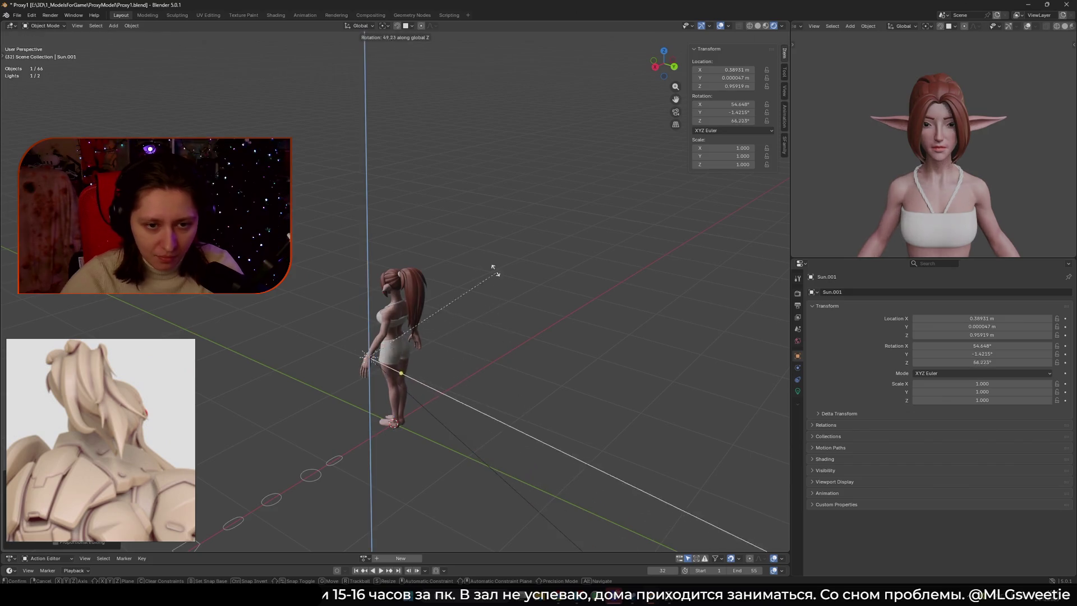
click(402, 204)
scroll(402, 203, up, 5)
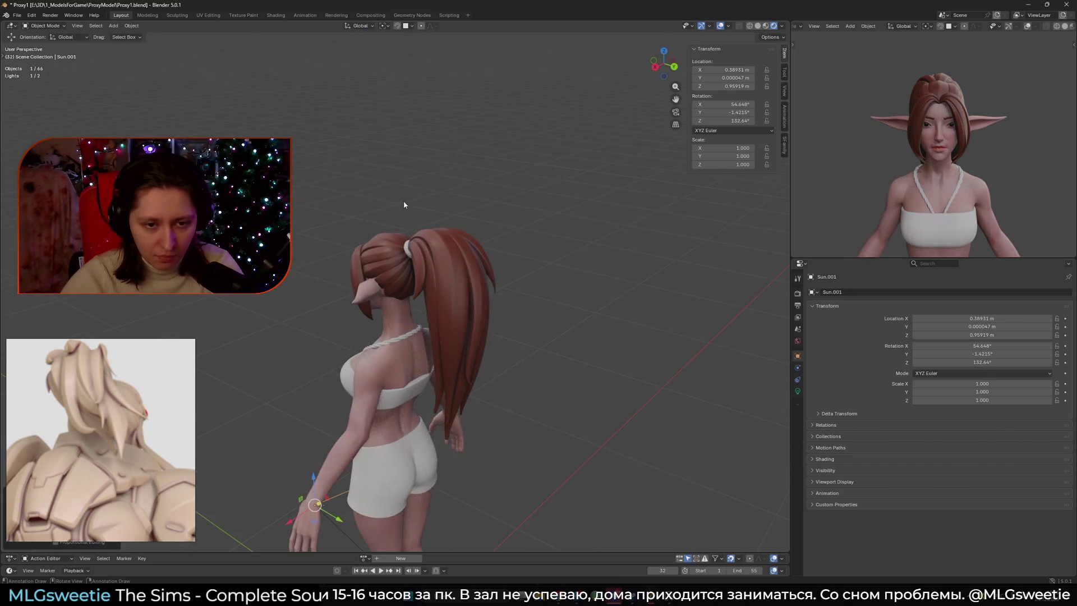
click(798, 391)
click(990, 365)
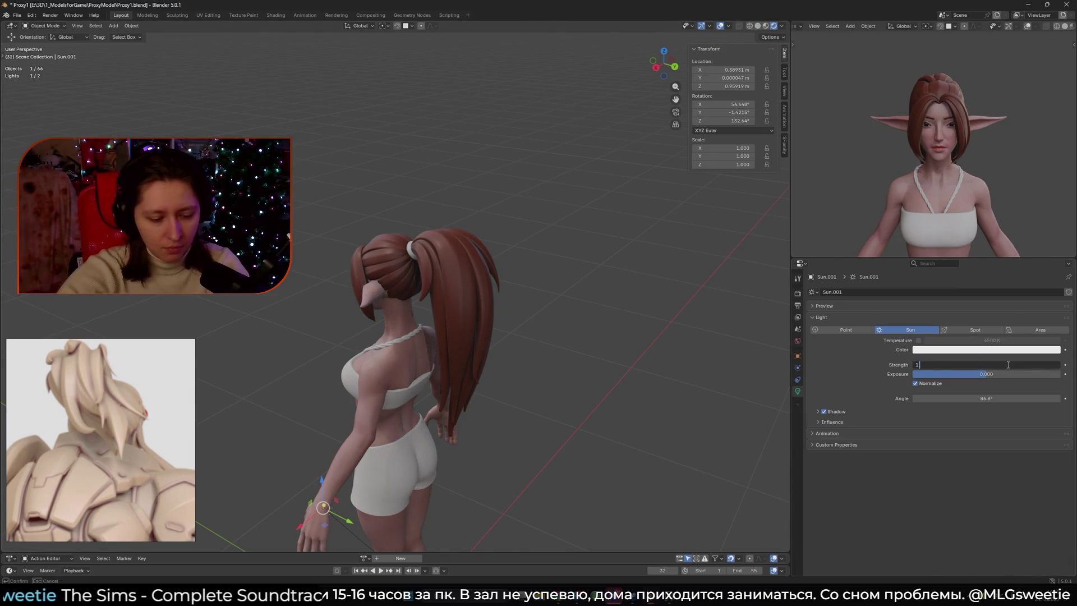
text(.5)
key(Return)
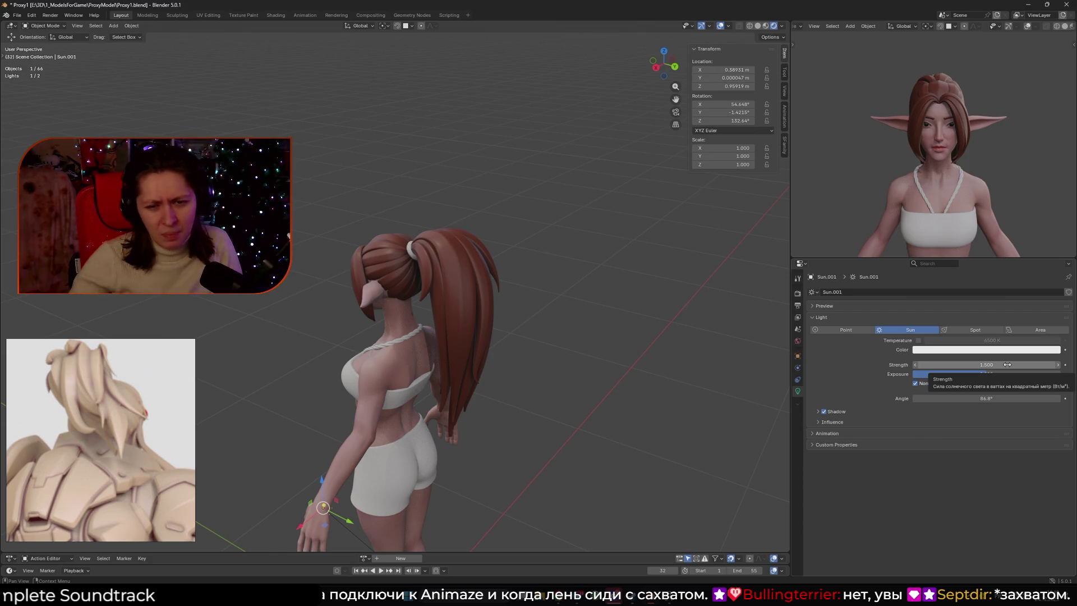
middle_drag(440, 247, 315, 241)
Look around the full figure from the front and show the Tool tab in Properties.
scroll(407, 241, up, 6)
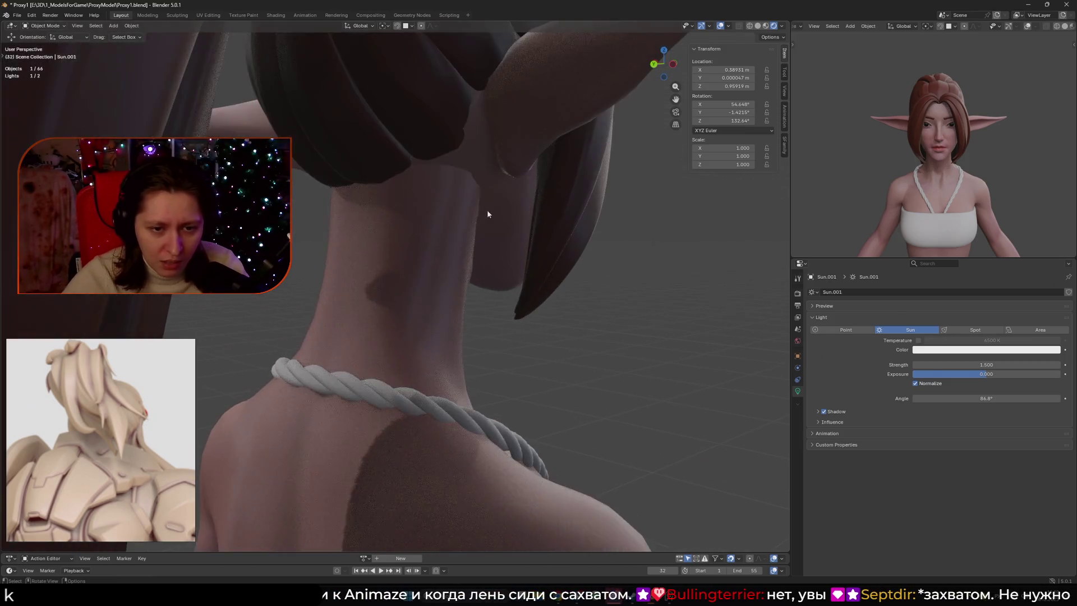
scroll(487, 223, down, 10)
middle_drag(487, 223, 612, 272)
scroll(523, 291, up, 4)
scroll(510, 281, down, 6)
mouse_move(513, 284)
middle_down()
mouse_move(473, 245)
mouse_move(489, 231)
middle_up()
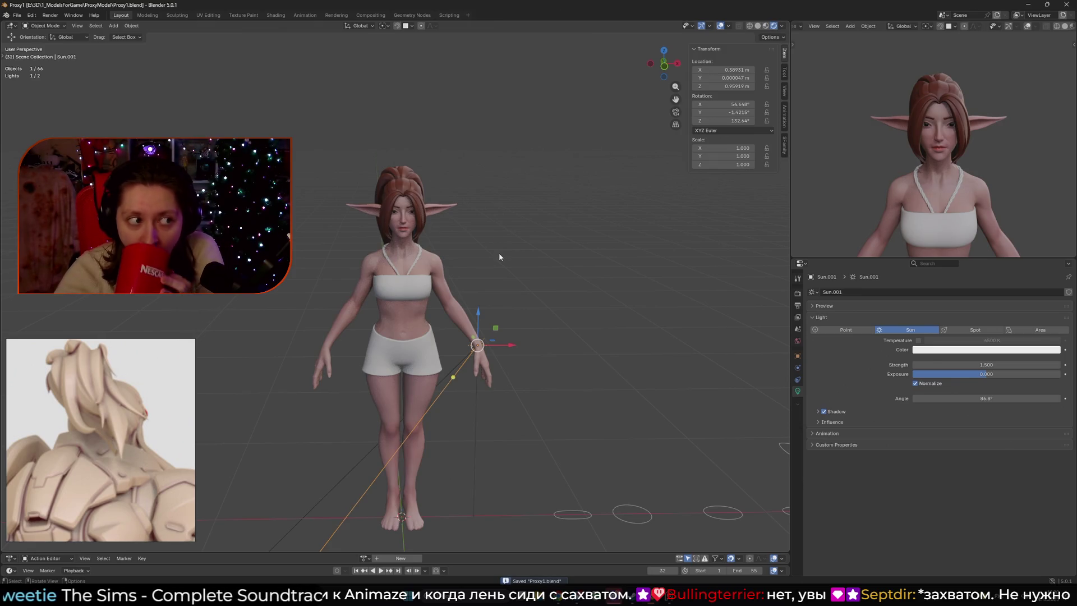
scroll(641, 299, up, 5)
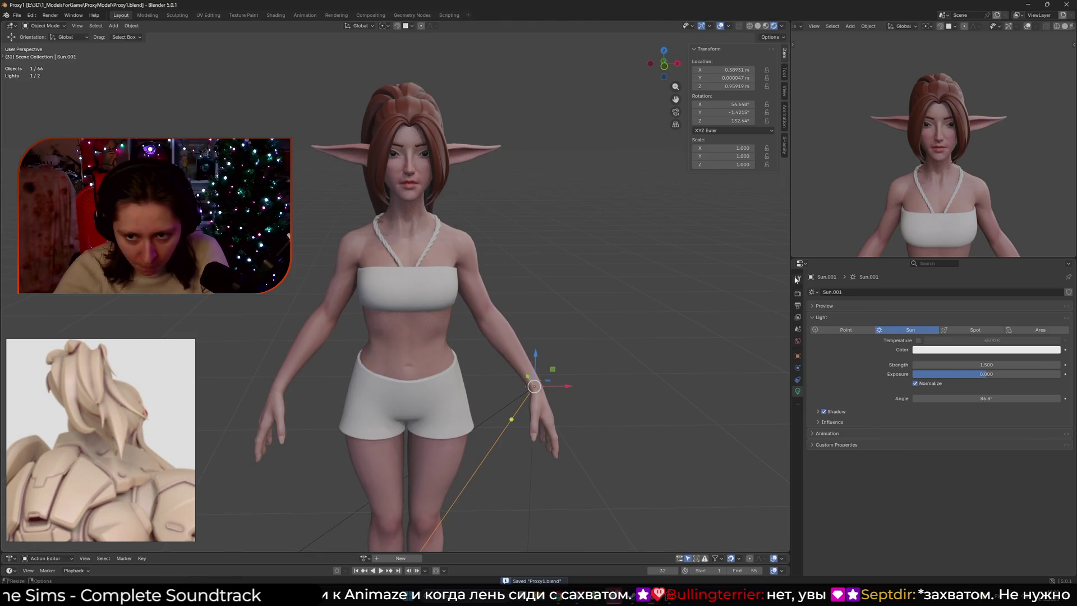
click(797, 278)
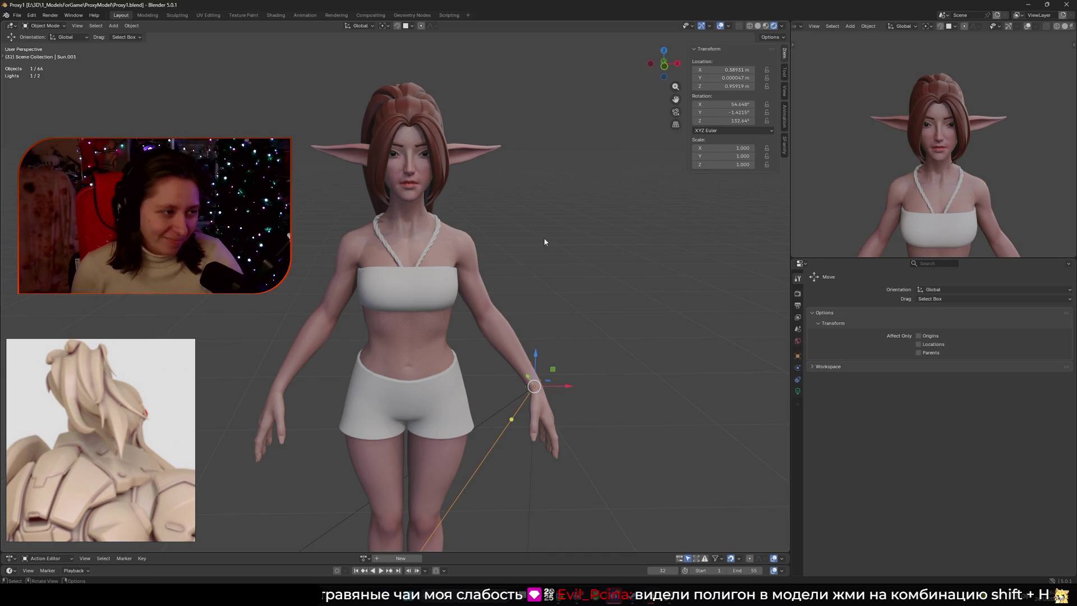
Save the file.
key(ctrl+s)
scroll(450, 275, up, 4)
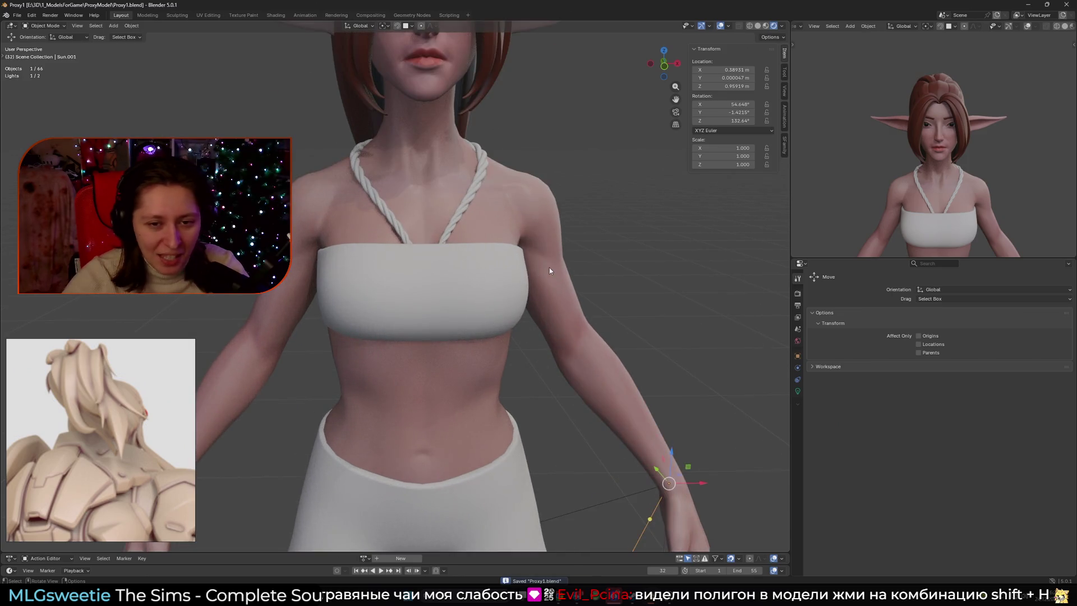
scroll(549, 271, down, 4)
Put LP_Body in Edit Mode, hide all but the selected face, then reveal everything again.
click(549, 271)
key(Tab)
scroll(480, 303, up, 5)
scroll(480, 303, down, 2)
key(shift+h)
scroll(525, 311, down, 3)
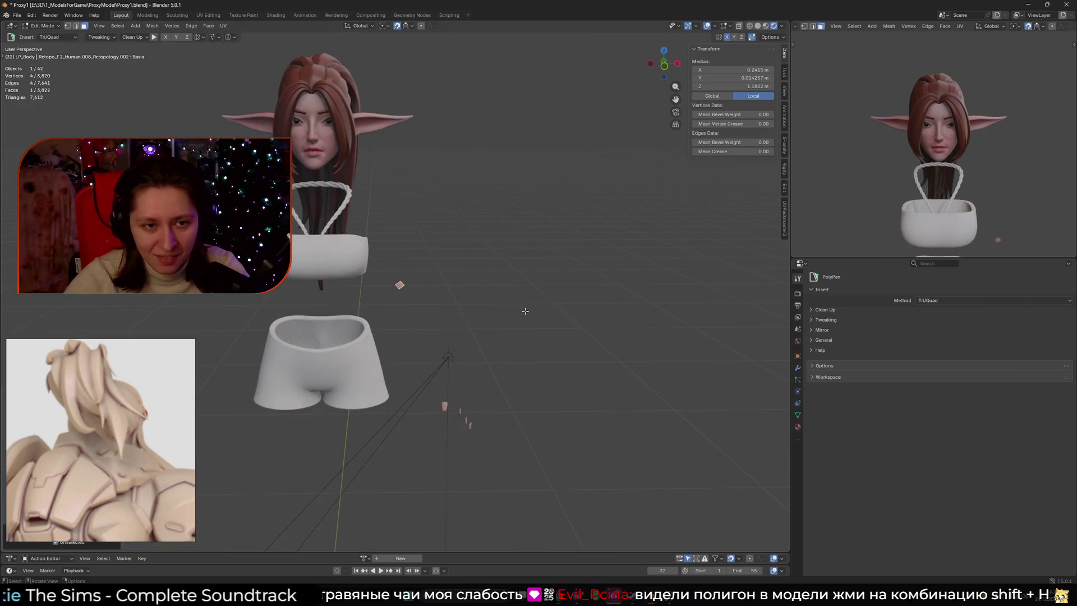
mouse_move(525, 311)
middle_down()
mouse_move(440, 317)
mouse_move(565, 317)
mouse_move(595, 342)
middle_up()
key(alt+h)
Select the arm between shoulder and wrist seams with L, deselect, then return to Object Mode.
scroll(565, 317, up, 4)
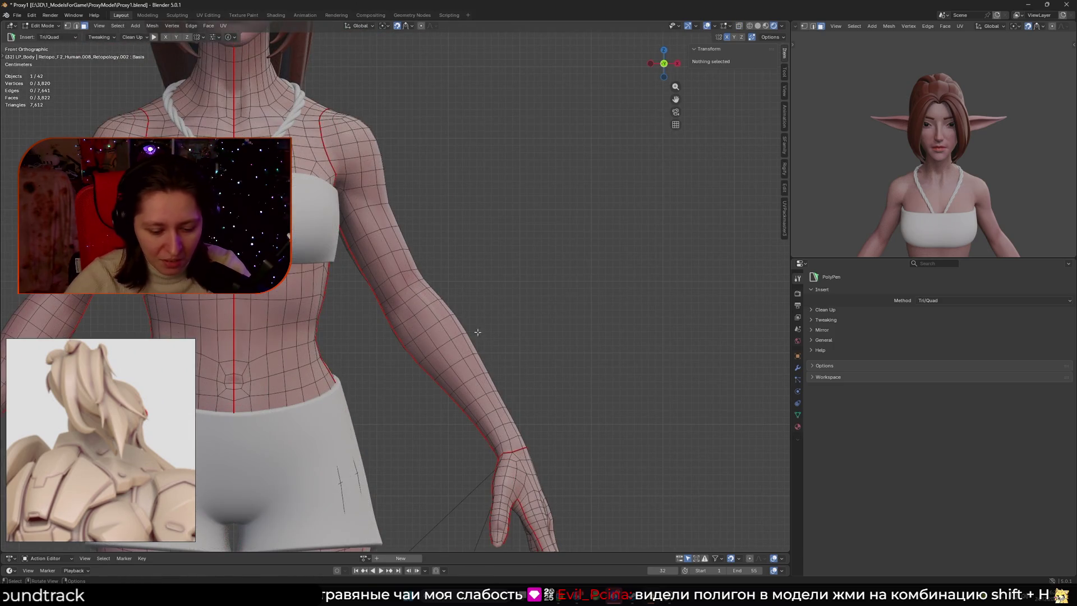
key(l)
key(alt+a)
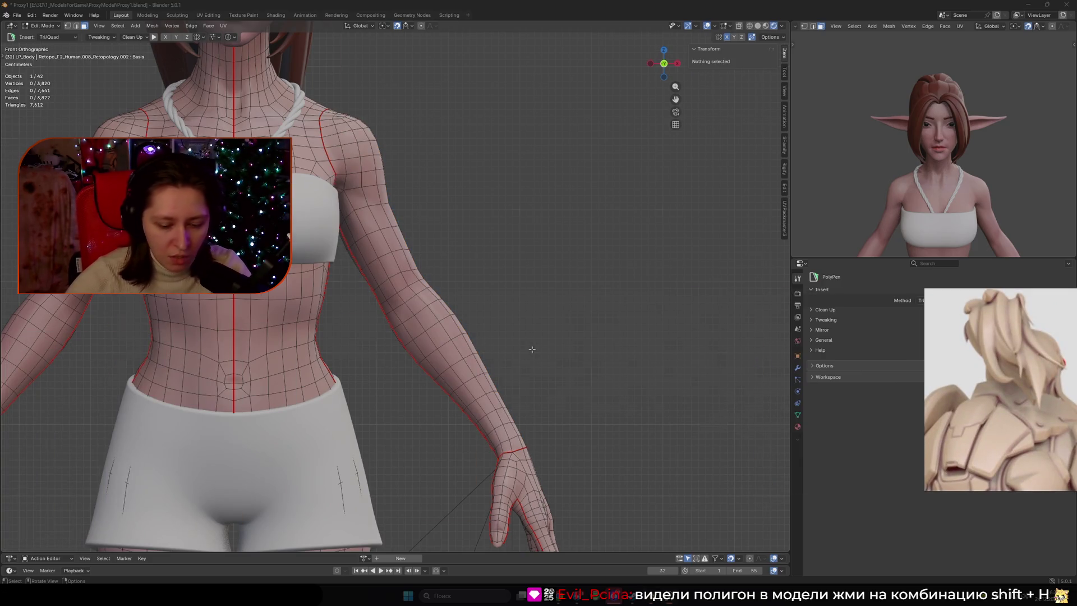
middle_drag(532, 349, 364, 404)
key(l)
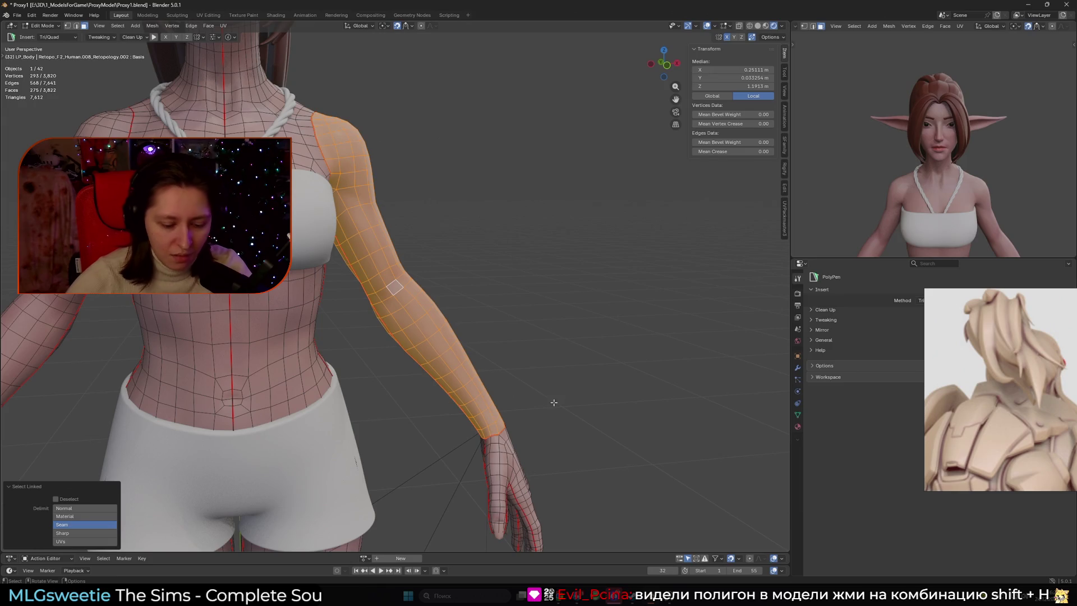
click(486, 300)
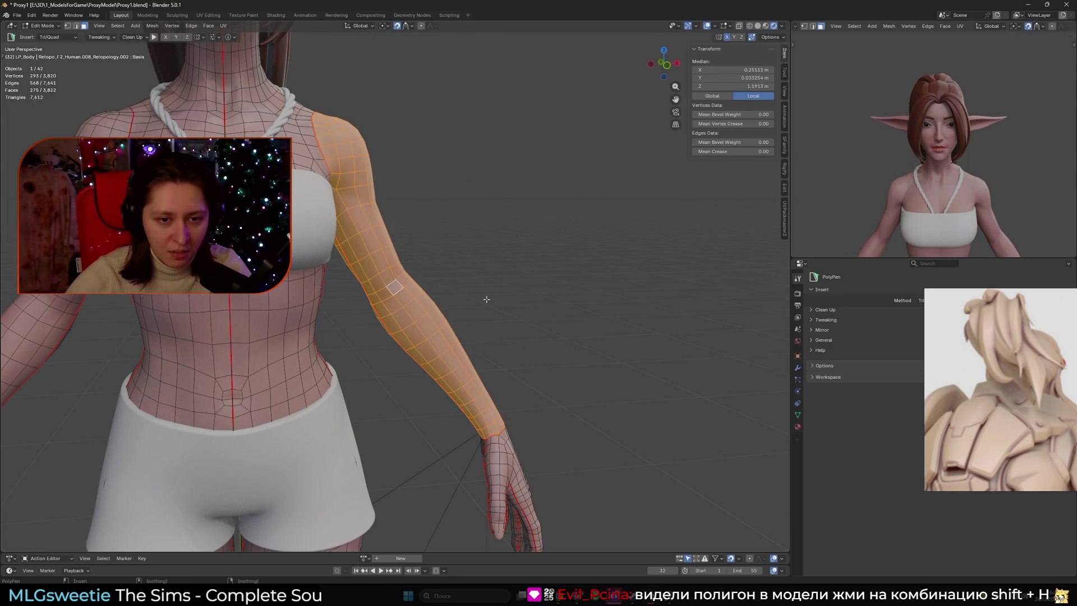
key(alt+a)
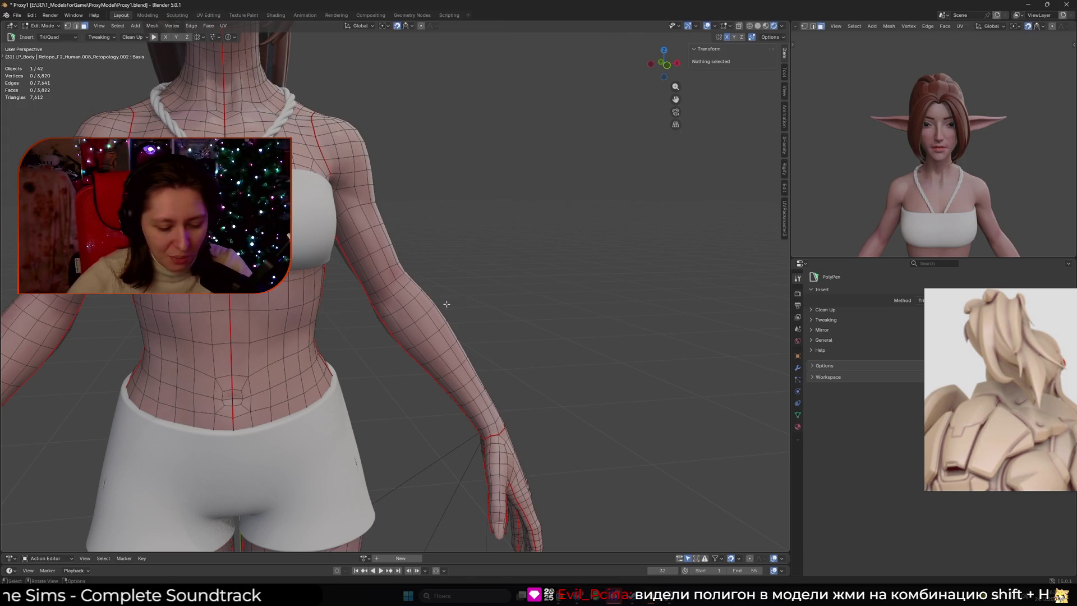
click(423, 301)
middle_drag(424, 301, 420, 325)
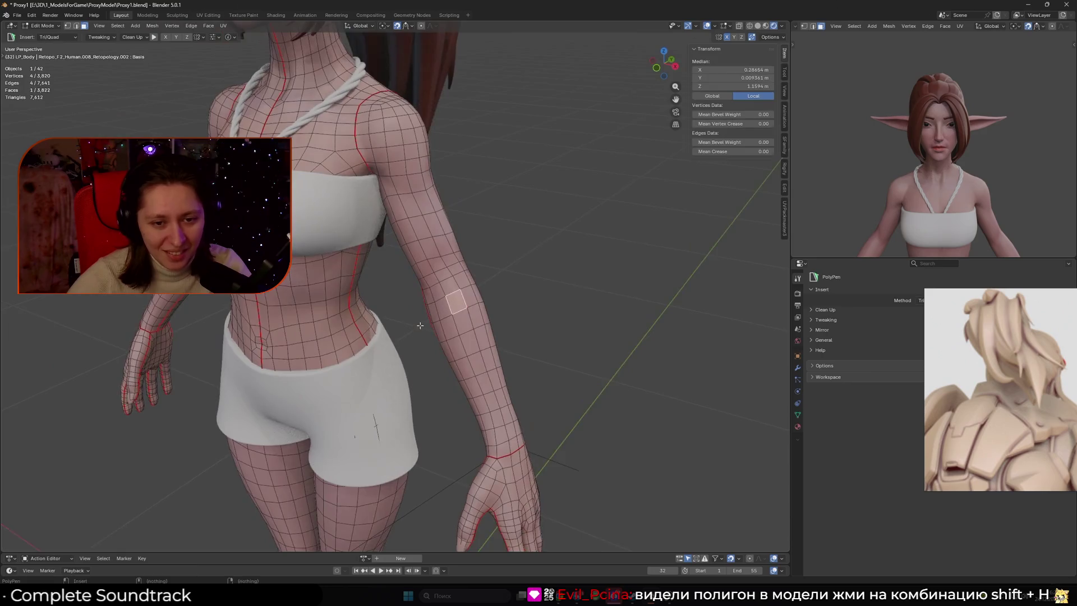
scroll(420, 325, down, 8)
key(Tab)
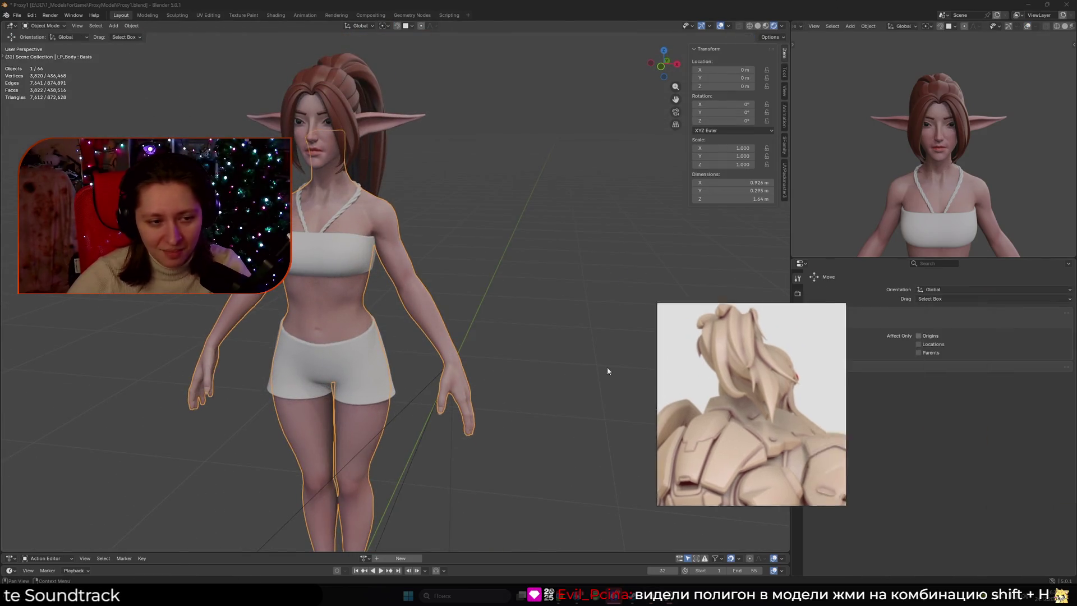
Level the view on the body and save the file.
middle_drag(397, 363, 393, 346)
scroll(393, 345, down, 2)
key(ctrl+s)
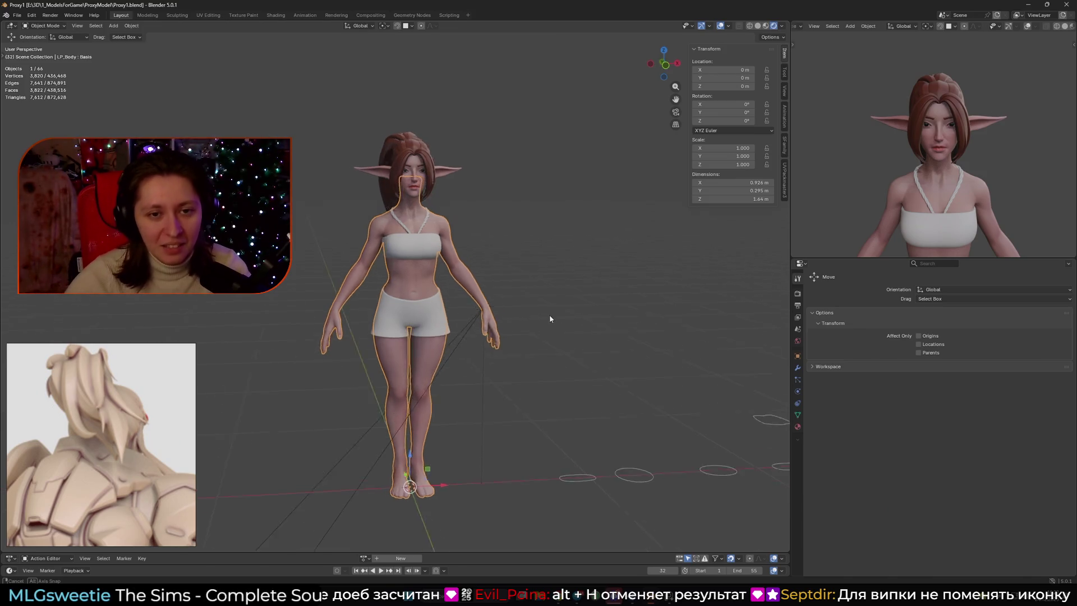
Hide overlays for a clean preview, restore them, then select the NurbsCurve.043 strand by the face.
key(shift+alt+z)
scroll(550, 315, up, 5)
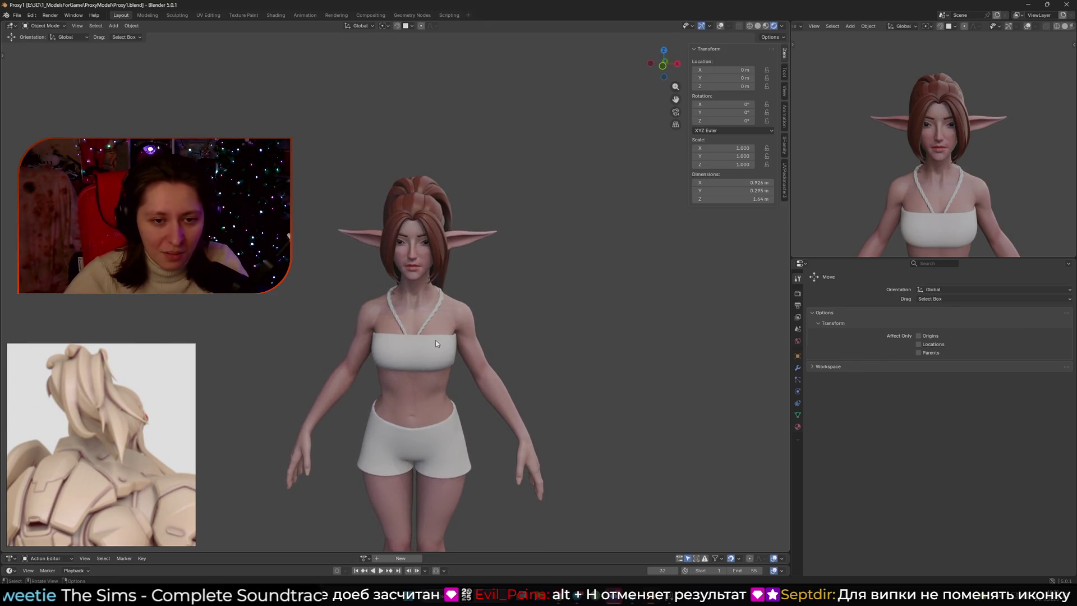
scroll(492, 359, up, 4)
scroll(489, 326, down, 4)
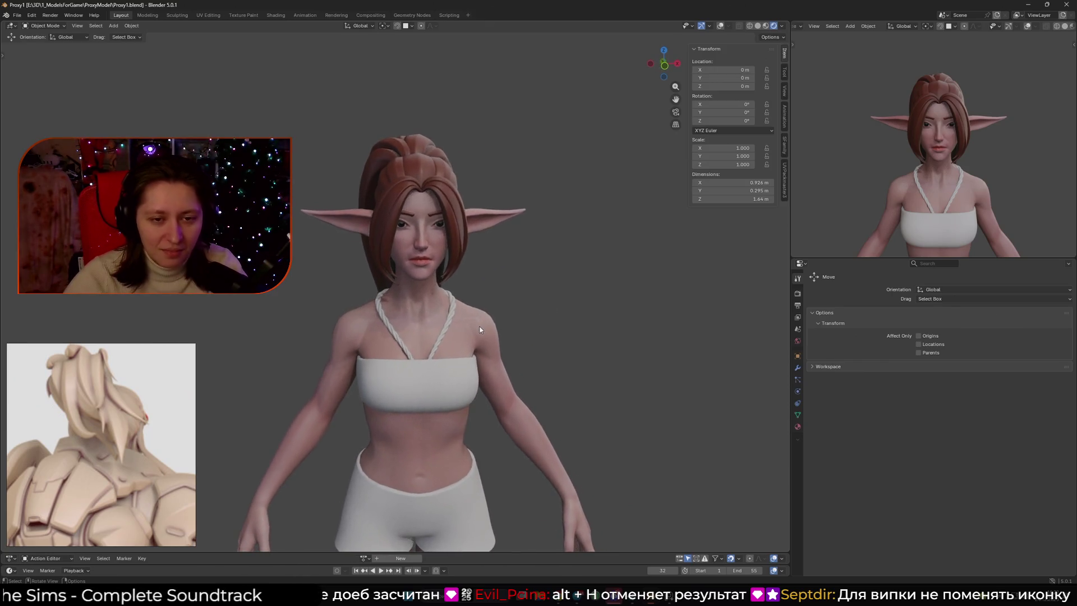
key(shift+alt+z)
scroll(422, 213, up, 2)
scroll(422, 214, up, 2)
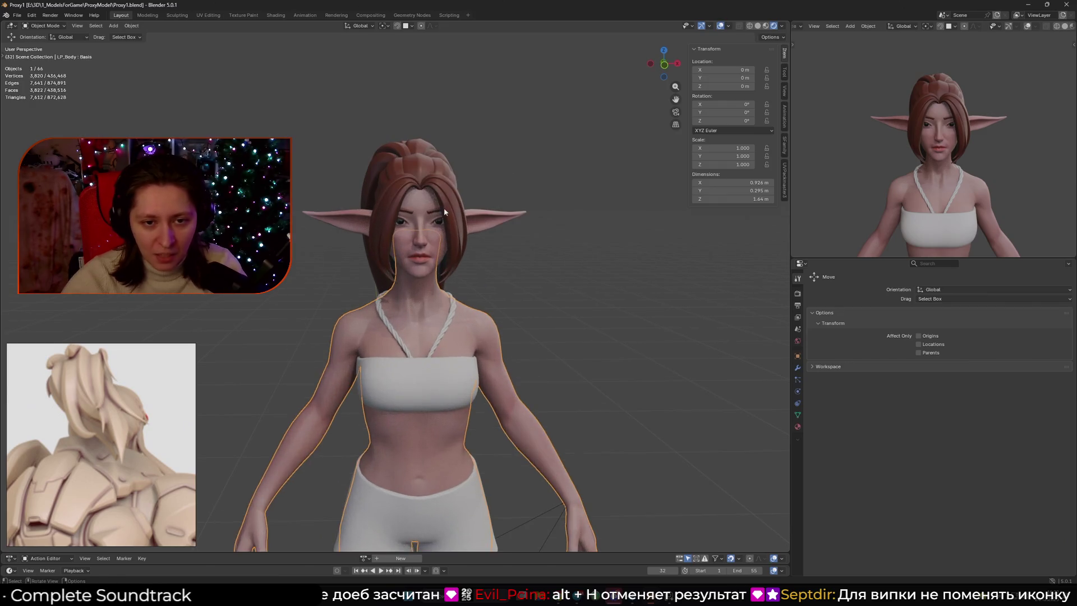
click(442, 207)
mouse_move(443, 207)
middle_down()
mouse_move(494, 274)
mouse_move(451, 301)
mouse_move(404, 236)
mouse_move(446, 221)
mouse_move(478, 237)
middle_up()
Open a top hair curve in Edit Mode and move one of its control points.
scroll(375, 214, up, 2)
click(429, 213)
click(428, 213)
key(Tab)
click(478, 237)
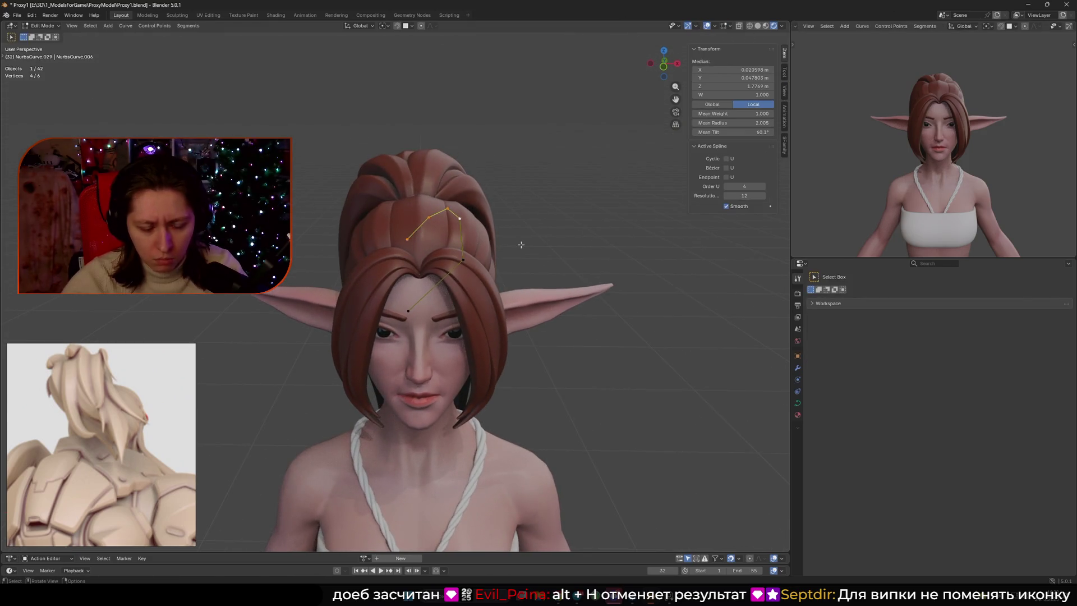
click(466, 263)
key(g)
click(492, 286)
mouse_move(492, 286)
middle_down()
mouse_move(388, 242)
mouse_move(426, 261)
mouse_move(520, 226)
mouse_move(453, 247)
mouse_move(443, 224)
middle_up()
In solid shading, nudge a point on another hair curve and twist it with Ctrl+T.
click(388, 242)
click(758, 26)
key(g)
click(519, 226)
drag(381, 203, 440, 242)
key(ctrl+t)
click(469, 279)
middle_drag(469, 279, 437, 247)
Tilt a ponytail strand point, thin its radius with Alt+S, and return to Object Mode.
click(424, 228)
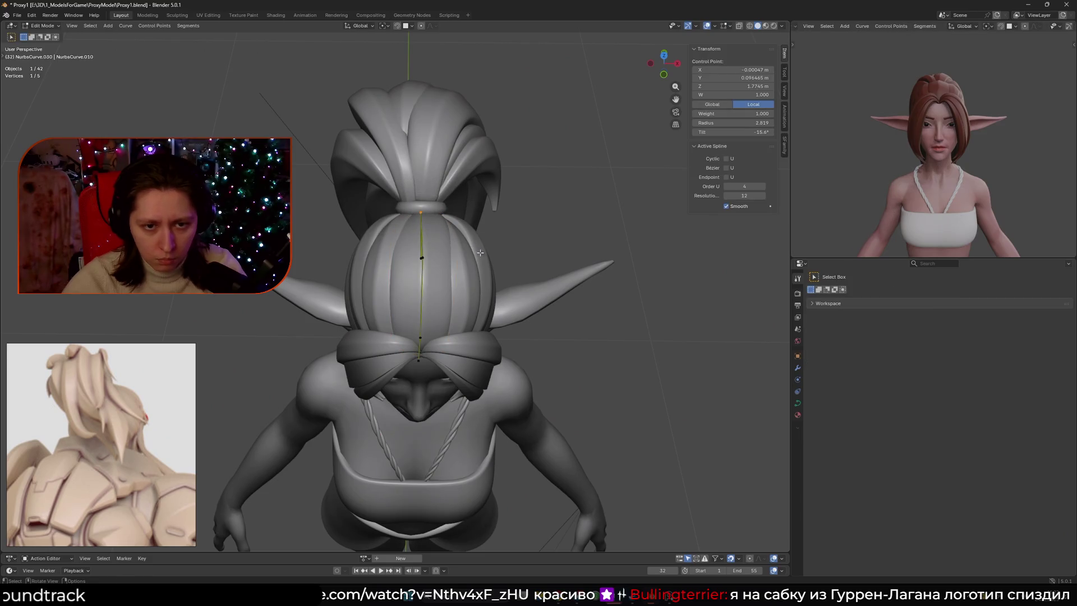
key(ctrl+t)
click(493, 298)
key(alt+s)
key(Tab)
middle_drag(553, 239, 439, 203)
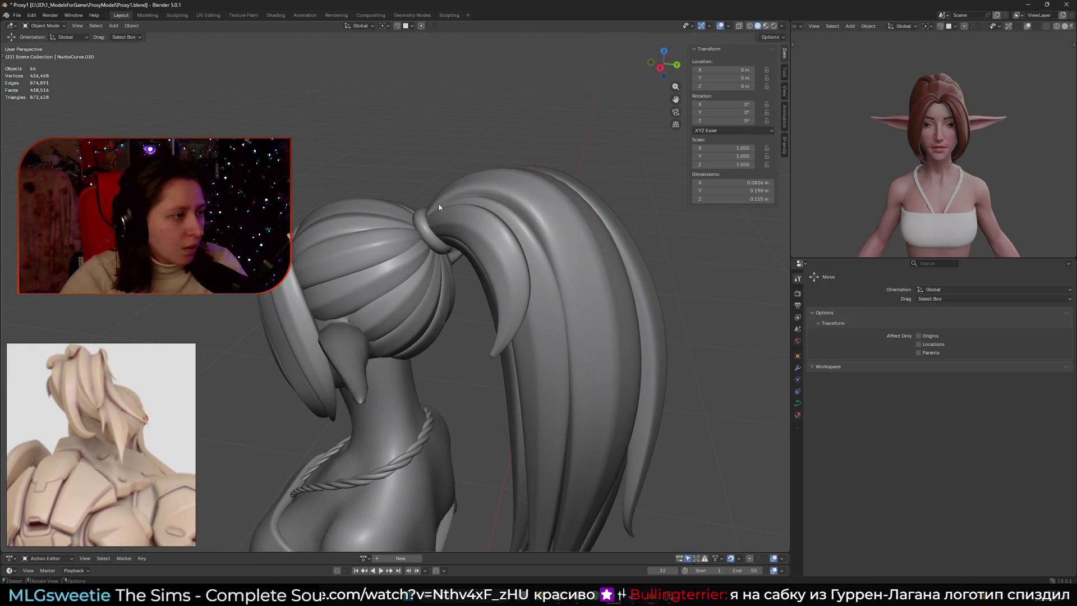
Zoom and orbit around the ponytail to inspect the head and crown strand NurbsCurve.032.
scroll(439, 204, down, 2)
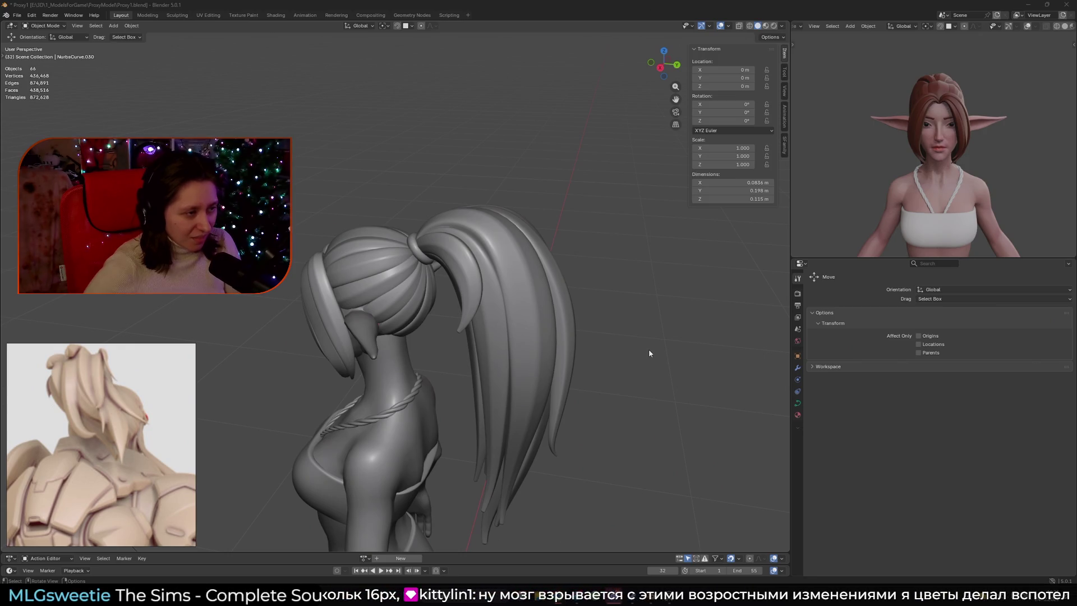
scroll(520, 284, up, 1)
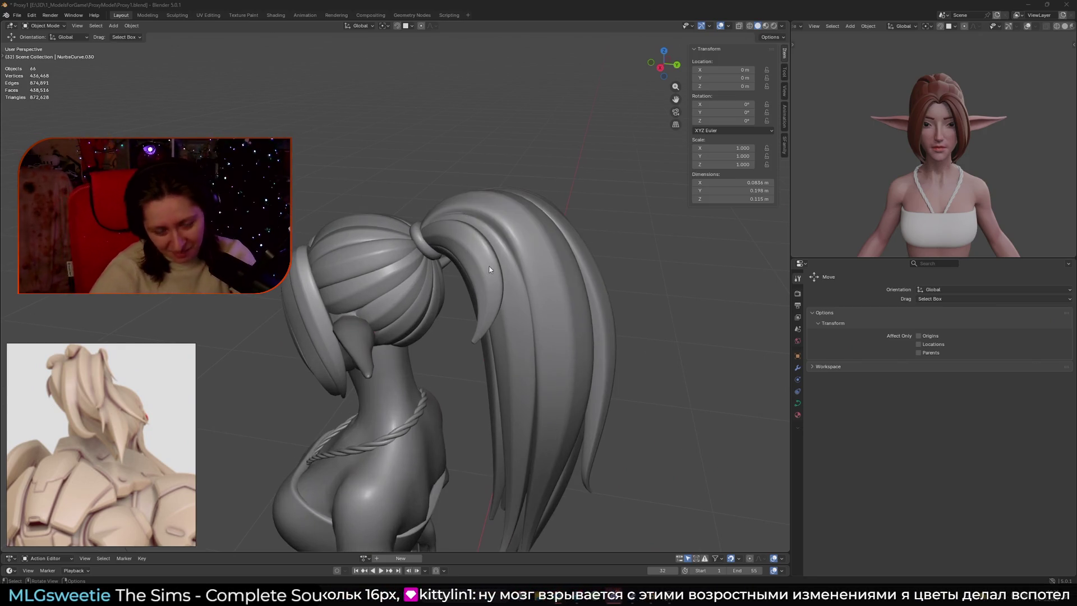
scroll(482, 254, up, 2)
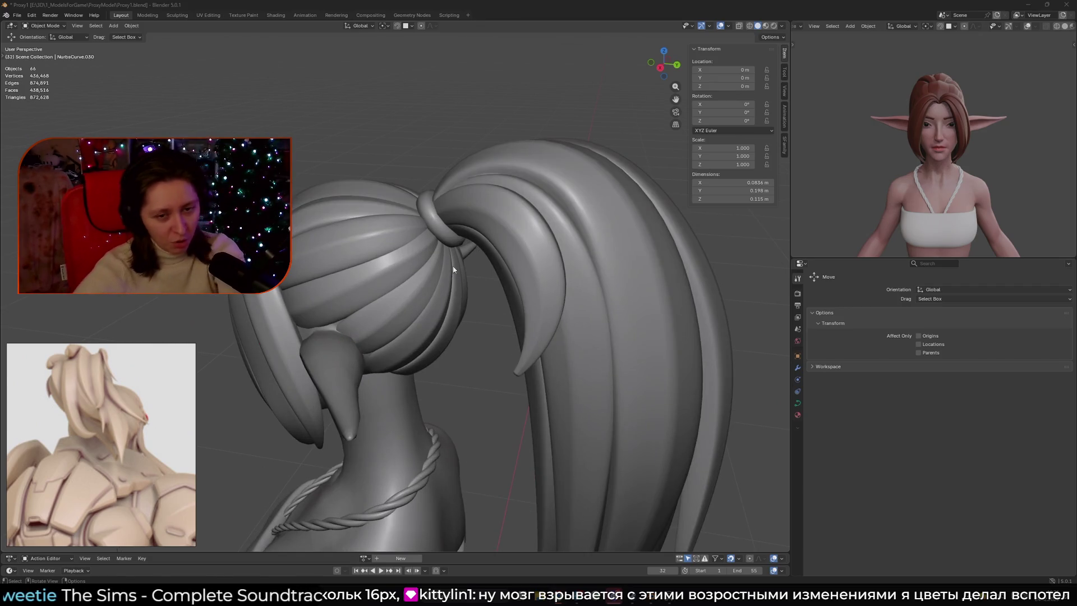
scroll(482, 257, down, 3)
mouse_move(481, 257)
middle_down()
mouse_move(506, 264)
mouse_move(484, 281)
mouse_move(565, 266)
mouse_move(461, 271)
mouse_move(483, 289)
middle_up()
key(Tab)
key(Tab)
Delete the Mirror modifier from NurbsCurve.032 and duplicate the crown strand.
click(797, 368)
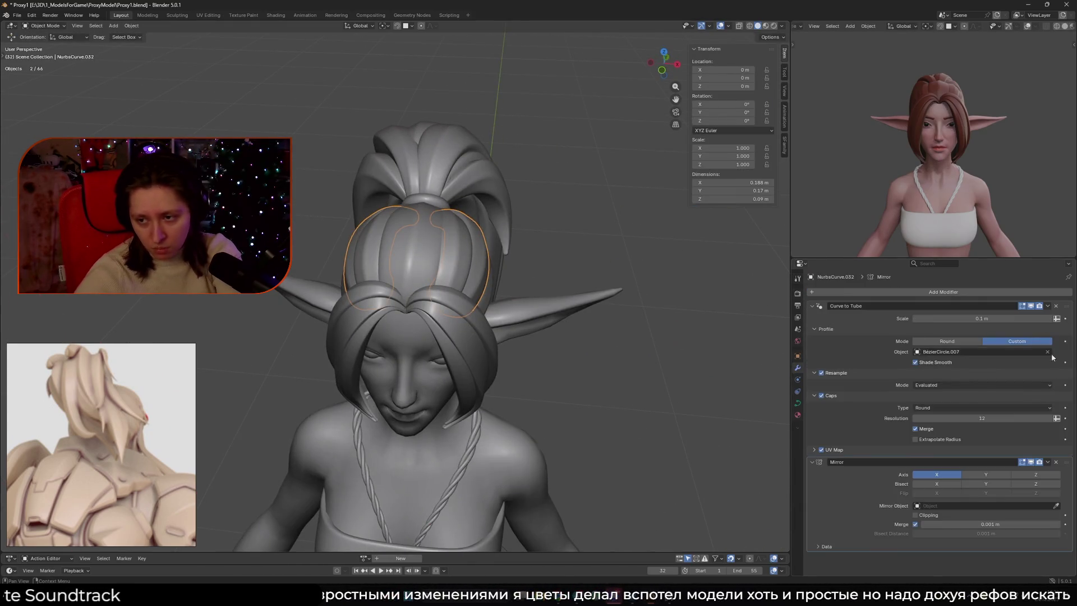
click(1059, 463)
key(shift+d)
key(Escape)
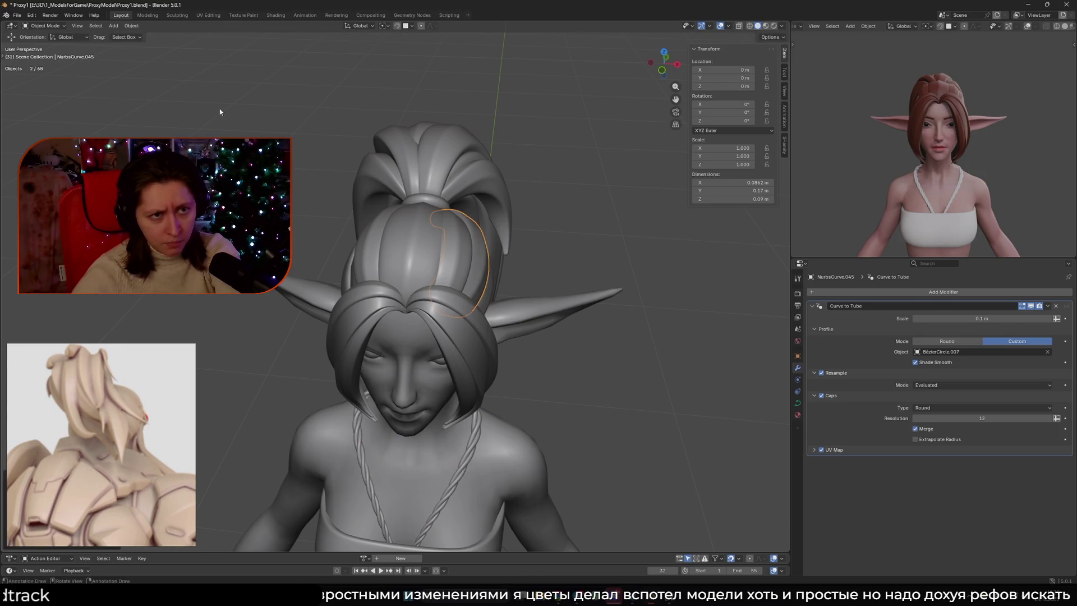
click(131, 26)
key(Escape)
Move and scale the strands' control points over the head, then return to Object Mode.
middle_drag(315, 129, 349, 151)
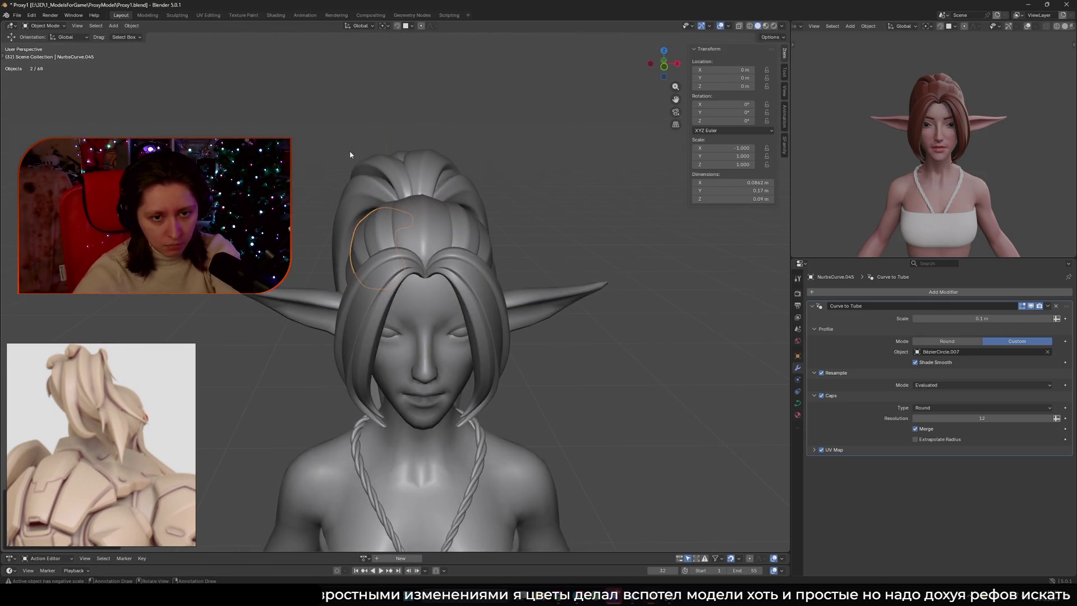
key(Tab)
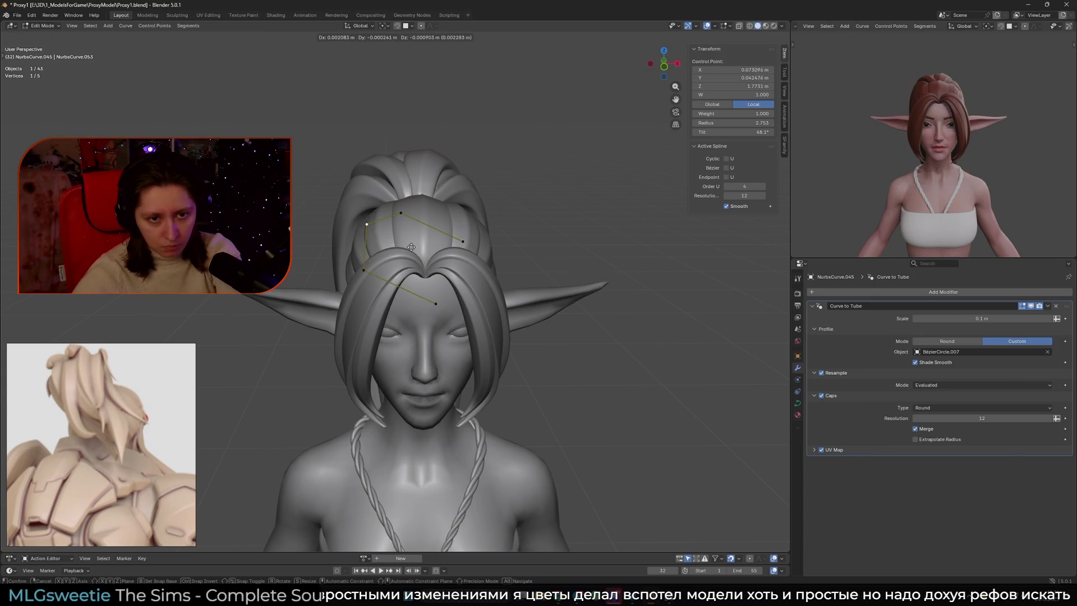
mouse_move(449, 251)
middle_down()
mouse_move(471, 254)
mouse_move(439, 248)
mouse_move(533, 281)
mouse_move(515, 245)
mouse_move(451, 237)
mouse_move(410, 212)
middle_up()
shift+click(467, 245)
key(s)
click(539, 283)
click(508, 243)
key(Tab)
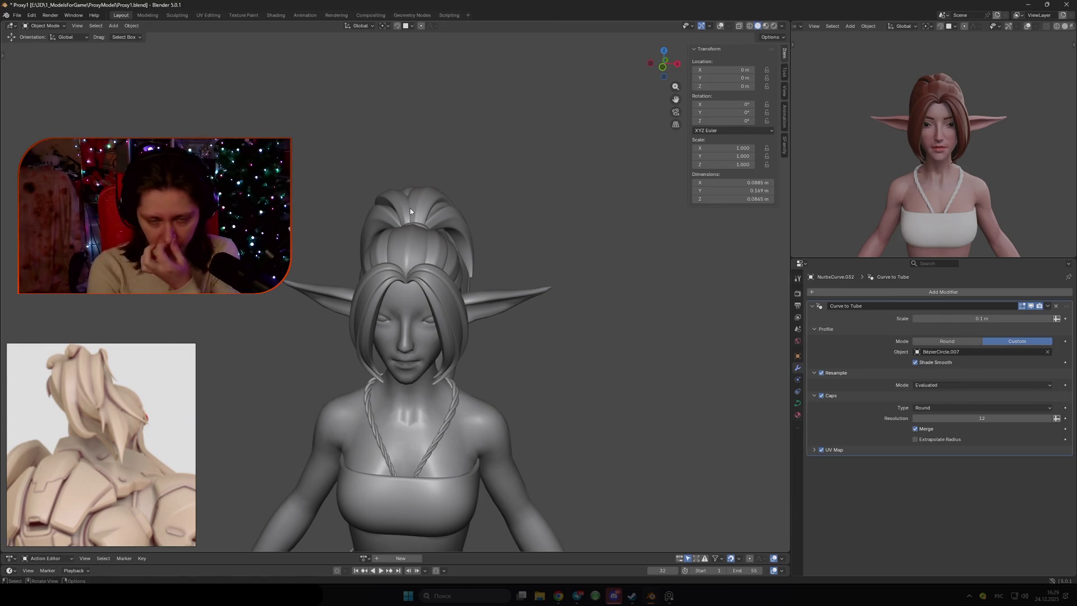
scroll(410, 211, down, 1)
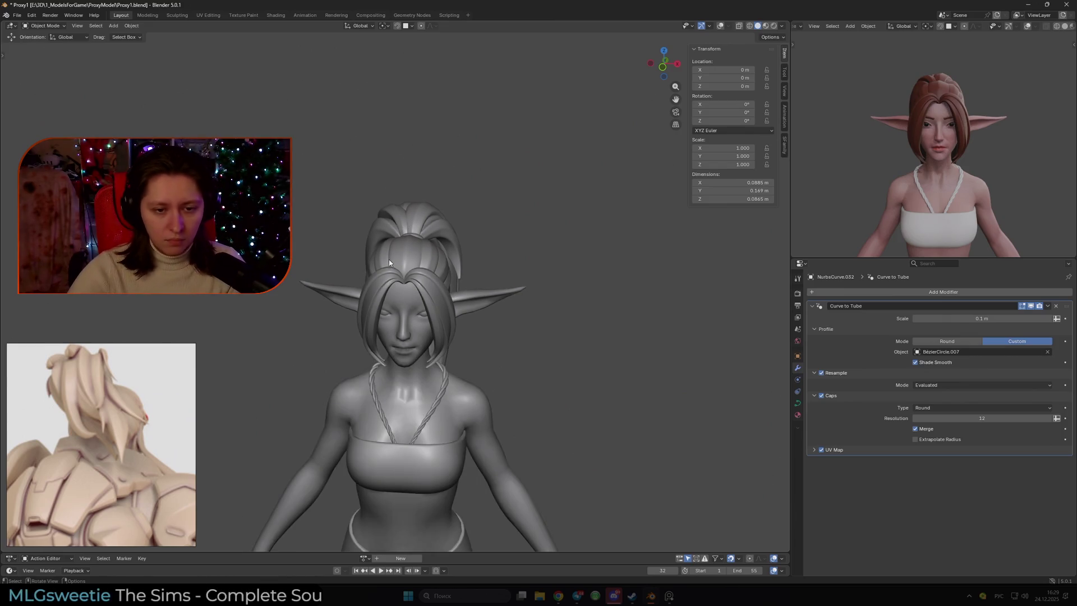
Orbit and zoom the main viewport and rendered preview to inspect the character's back.
scroll(426, 204, down, 4)
middle_drag(434, 202, 449, 214)
scroll(904, 186, down, 3)
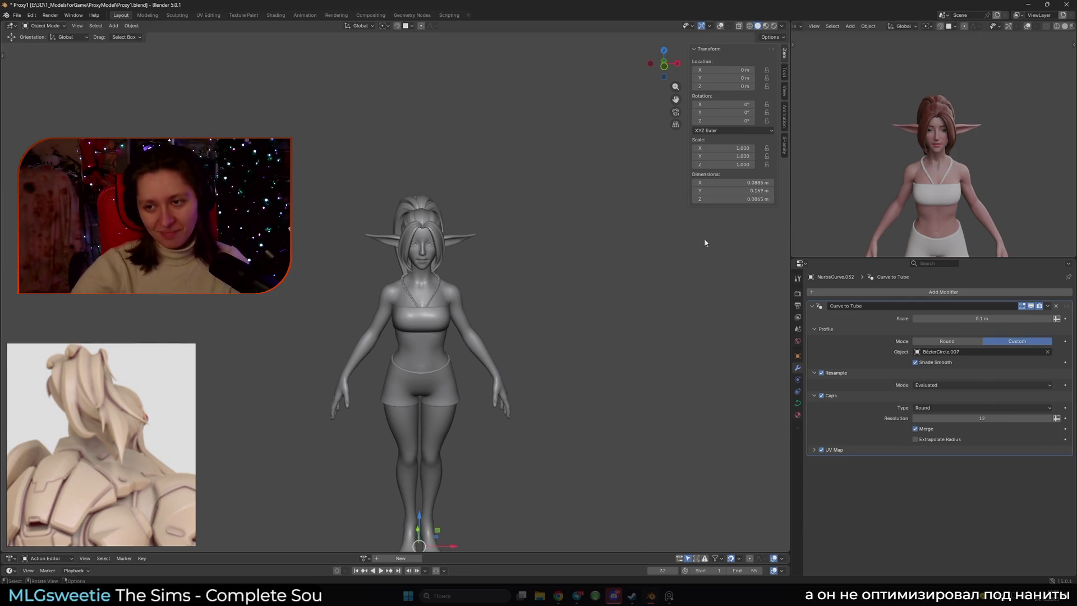
scroll(911, 216, down, 4)
mouse_move(918, 229)
shift+middle_down()
mouse_move(926, 160)
mouse_move(927, 218)
mouse_move(913, 188)
shift+middle_up()
scroll(921, 190, up, 2)
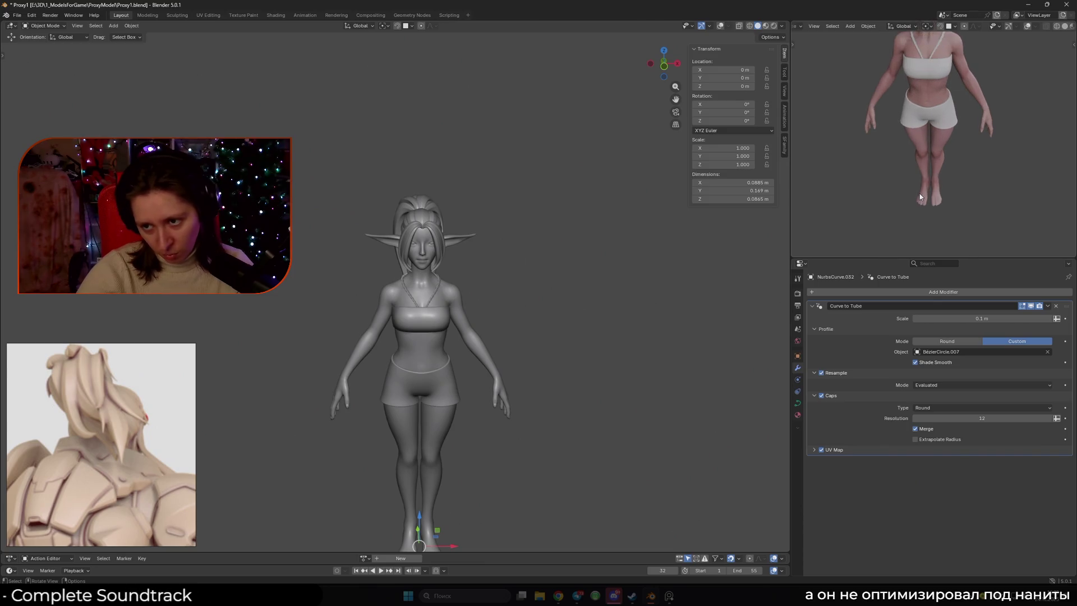
mouse_move(920, 175)
middle_down()
mouse_move(808, 151)
mouse_move(926, 113)
middle_up()
scroll(931, 99, up, 4)
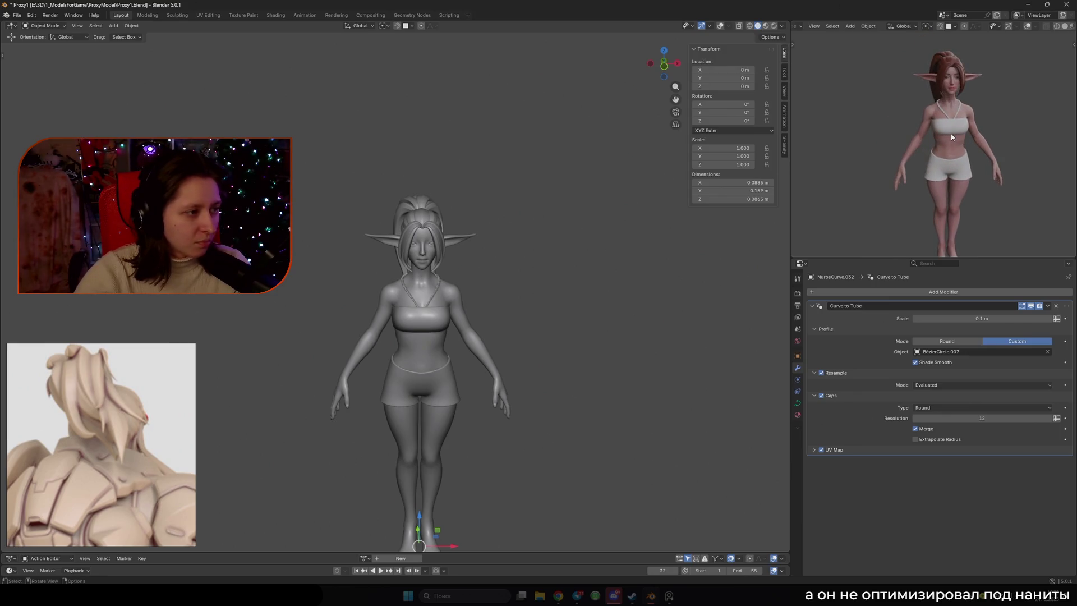
scroll(952, 137, up, 1)
scroll(520, 231, up, 2)
mouse_move(519, 231)
middle_down()
mouse_move(476, 291)
mouse_move(509, 258)
mouse_move(576, 258)
mouse_move(516, 236)
mouse_move(505, 185)
mouse_move(507, 340)
mouse_move(506, 318)
middle_up()
Select the BezierCircle.006 hair-tie ring at the back of the head and frame it.
key(KP_1)
scroll(419, 217, up, 3)
mouse_move(396, 204)
middle_down()
mouse_move(538, 292)
mouse_move(617, 315)
mouse_move(538, 358)
mouse_move(428, 271)
middle_up()
scroll(458, 242, up, 2)
click(458, 242)
key(shift+alt+z)
scroll(565, 298, down, 10)
click(617, 409)
Give the ring a Custom tube profile using BezierCircle.002, scaled up to 0.097 m.
click(1047, 342)
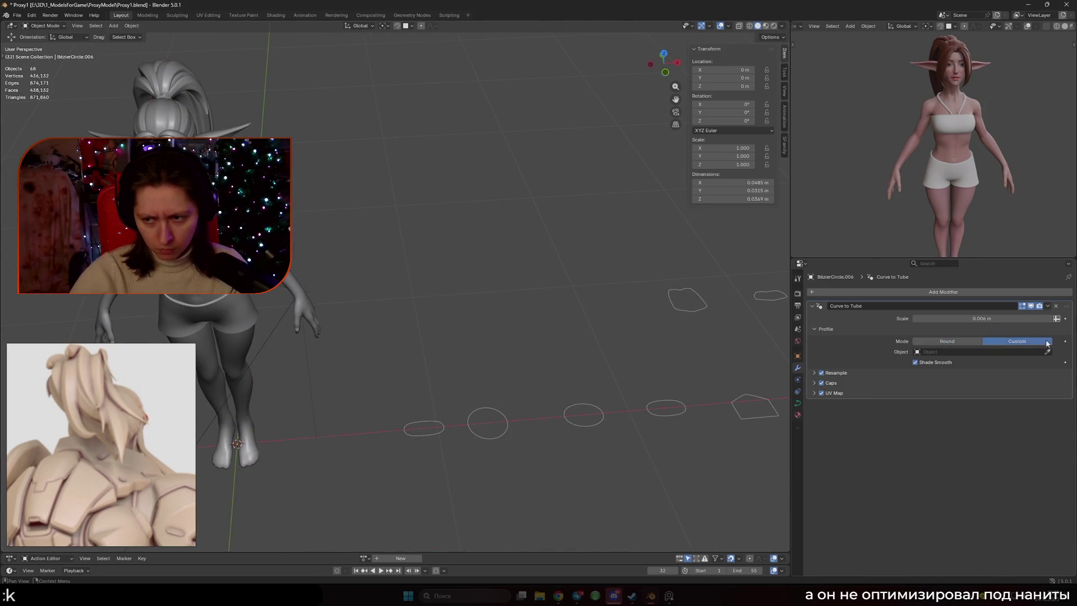
click(679, 409)
scroll(505, 337, up, 8)
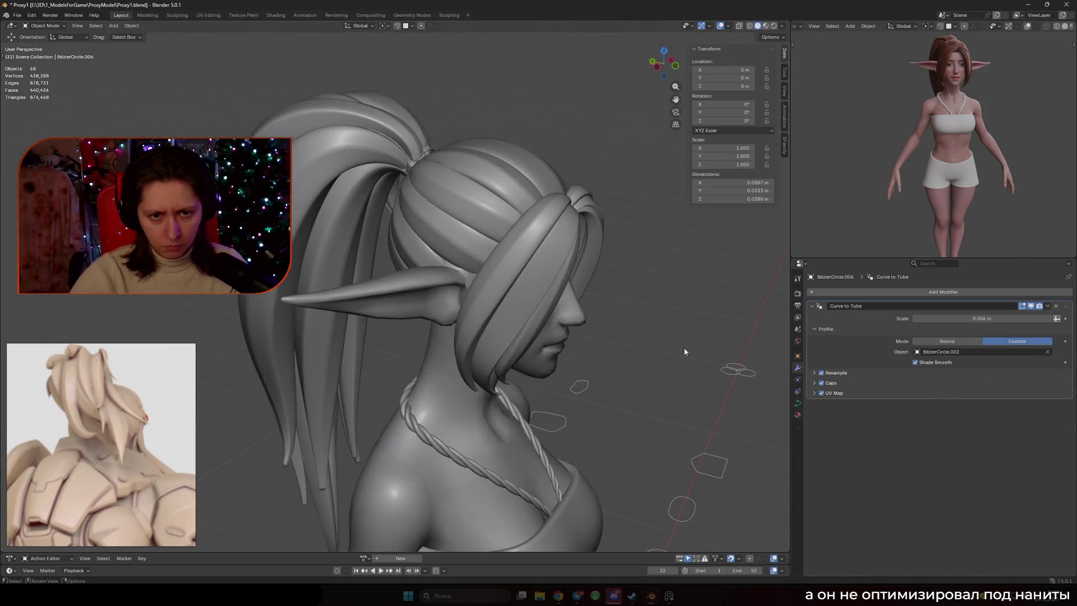
middle_drag(684, 348, 469, 265)
scroll(469, 264, up, 5)
drag(981, 319, 1021, 318)
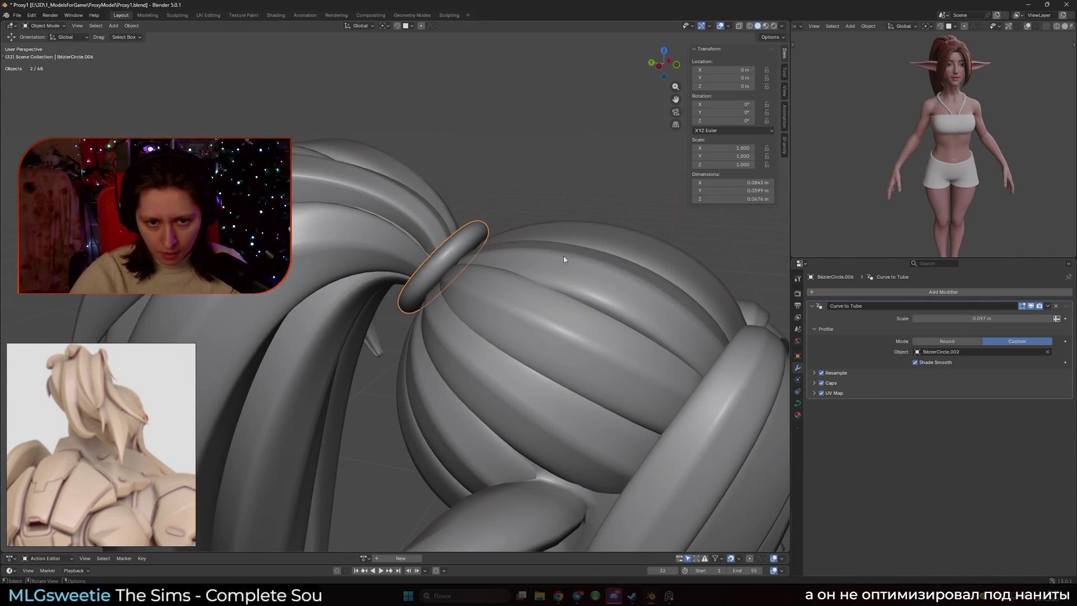
Tilt the ring's points to 90° and enlarge their radius with Alt+S.
key(Tab)
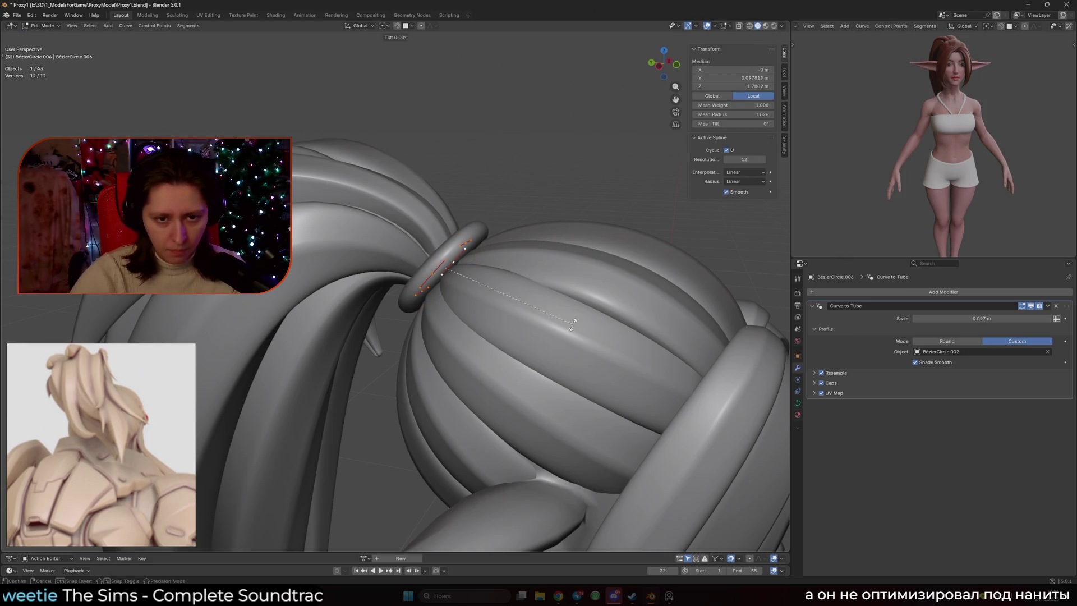
key(ctrl+t)
key(Escape)
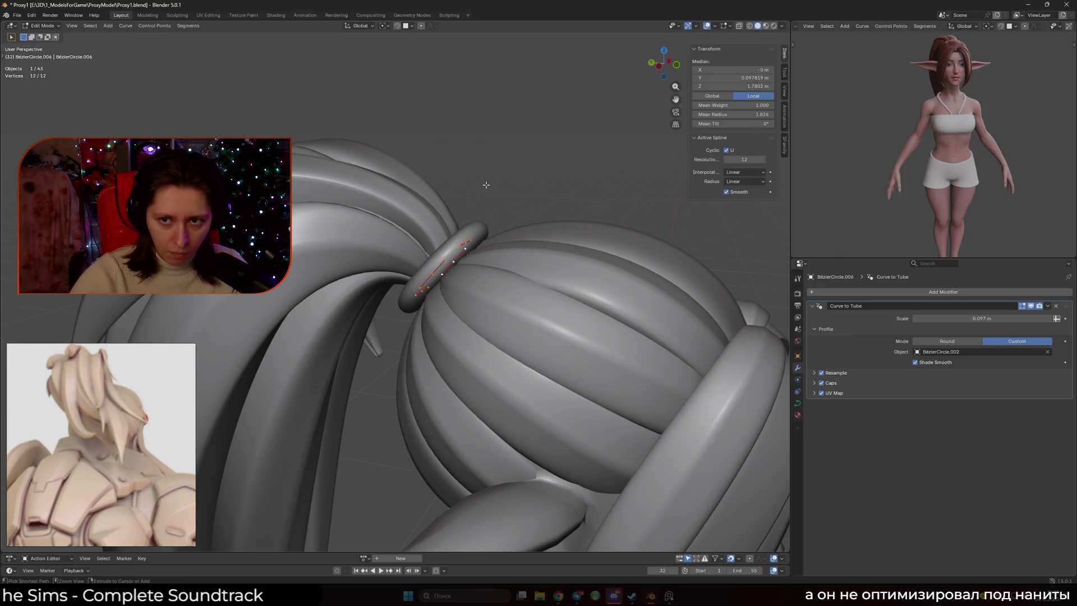
drag(739, 126, 763, 126)
key(alt+s)
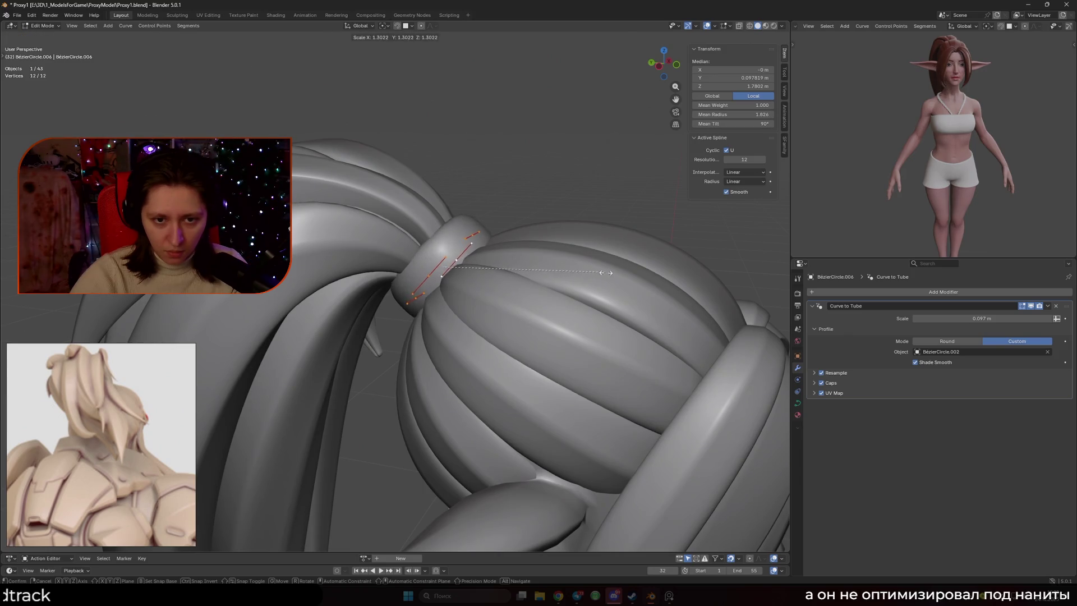
mouse_move(568, 268)
middle_down()
mouse_move(660, 334)
mouse_move(459, 314)
middle_up()
key(alt+s)
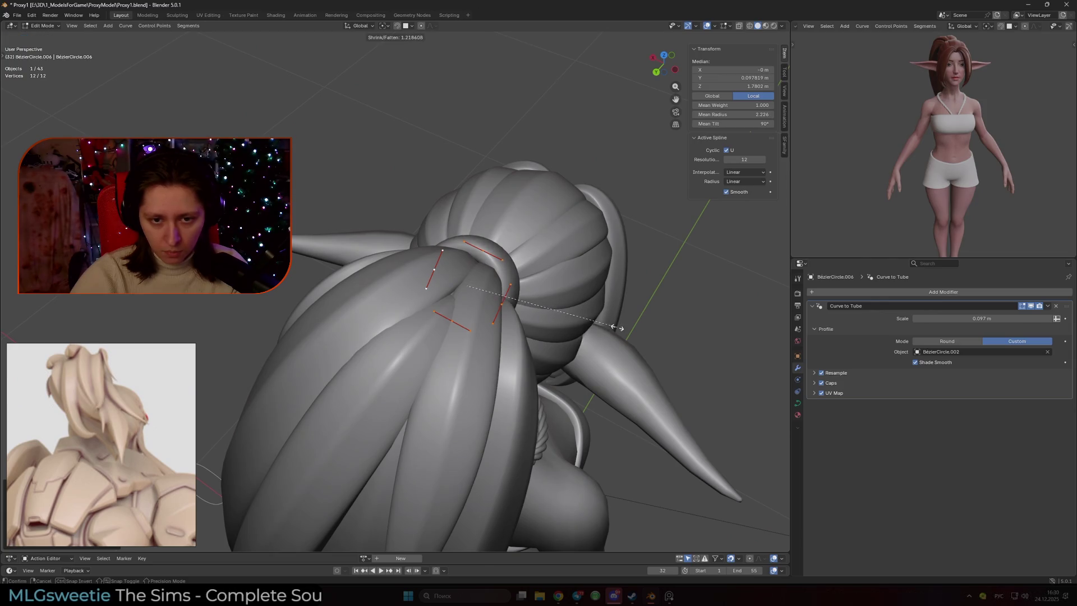
click(608, 327)
key(Tab)
Reselect the ring around the bun and switch to Material Preview shading.
mouse_move(608, 328)
middle_down()
mouse_move(409, 296)
mouse_move(562, 260)
mouse_move(481, 278)
mouse_move(446, 265)
mouse_move(415, 270)
mouse_move(432, 282)
mouse_move(602, 131)
middle_up()
scroll(562, 257, down, 5)
scroll(446, 264, up, 2)
scroll(426, 264, up, 2)
click(421, 265)
scroll(432, 282, down, 3)
scroll(431, 282, up, 3)
click(775, 27)
middle_drag(505, 146, 455, 213)
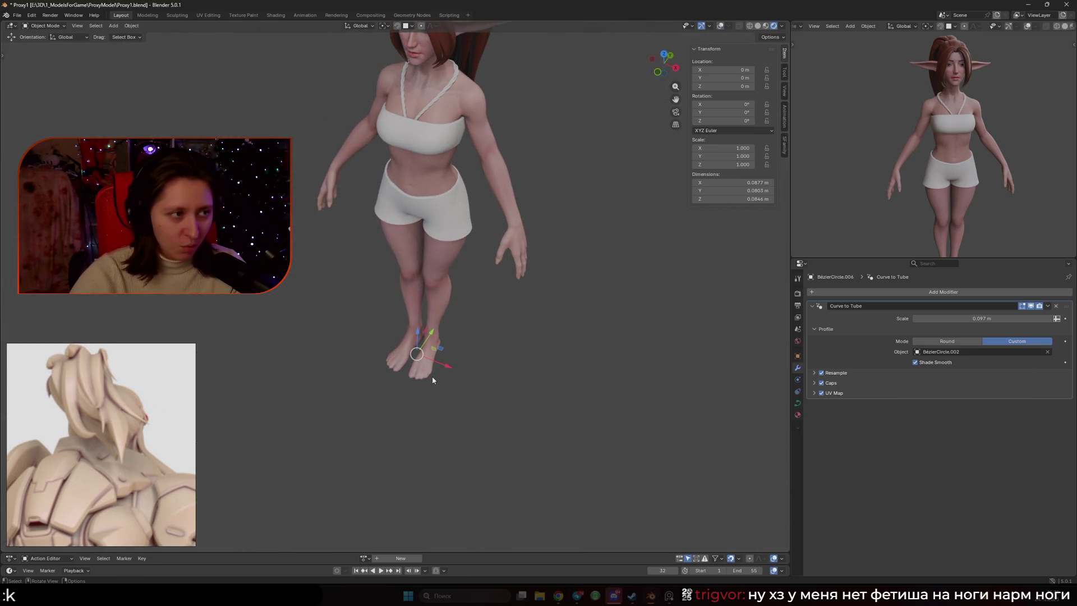
scroll(432, 376, down, 4)
mouse_move(436, 377)
middle_down()
mouse_move(487, 389)
mouse_move(446, 382)
middle_up()
scroll(446, 382, up, 4)
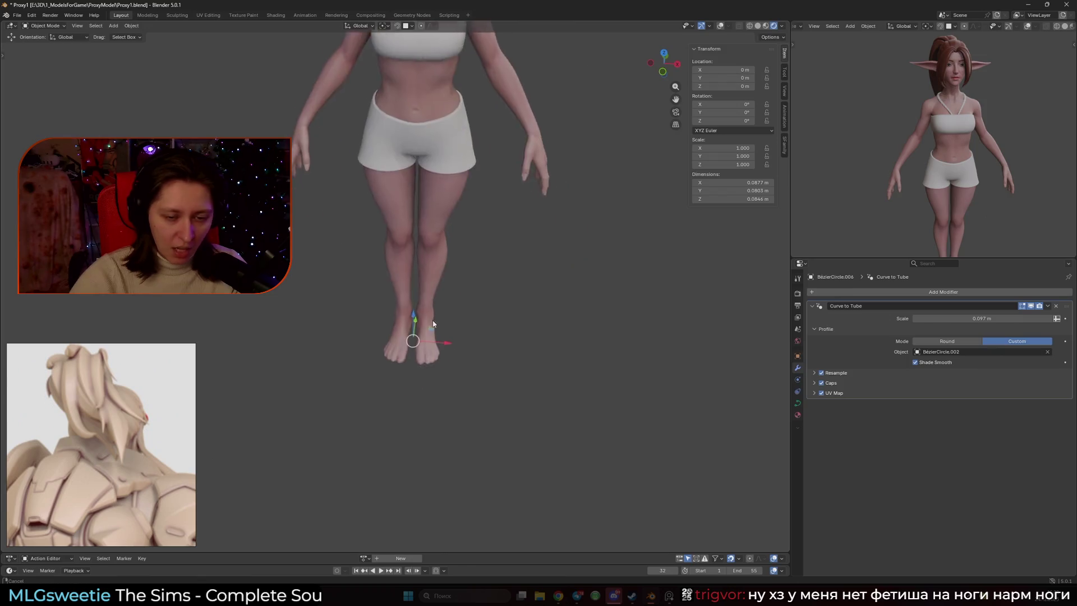
scroll(433, 324, up, 3)
middle_drag(437, 393, 440, 400)
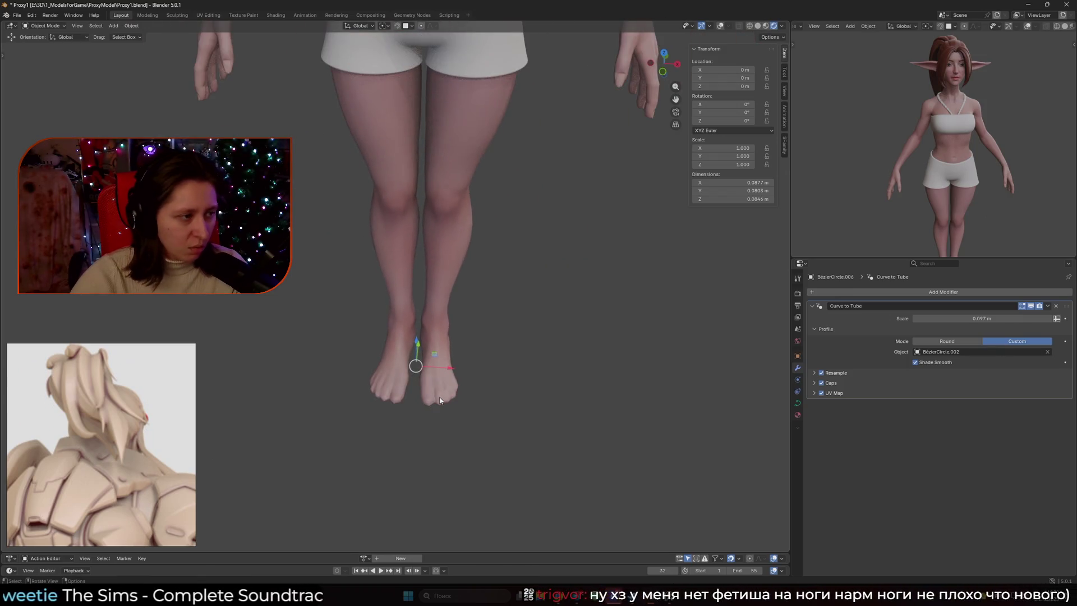
scroll(435, 396, down, 3)
shift+middle_drag(377, 272, 365, 338)
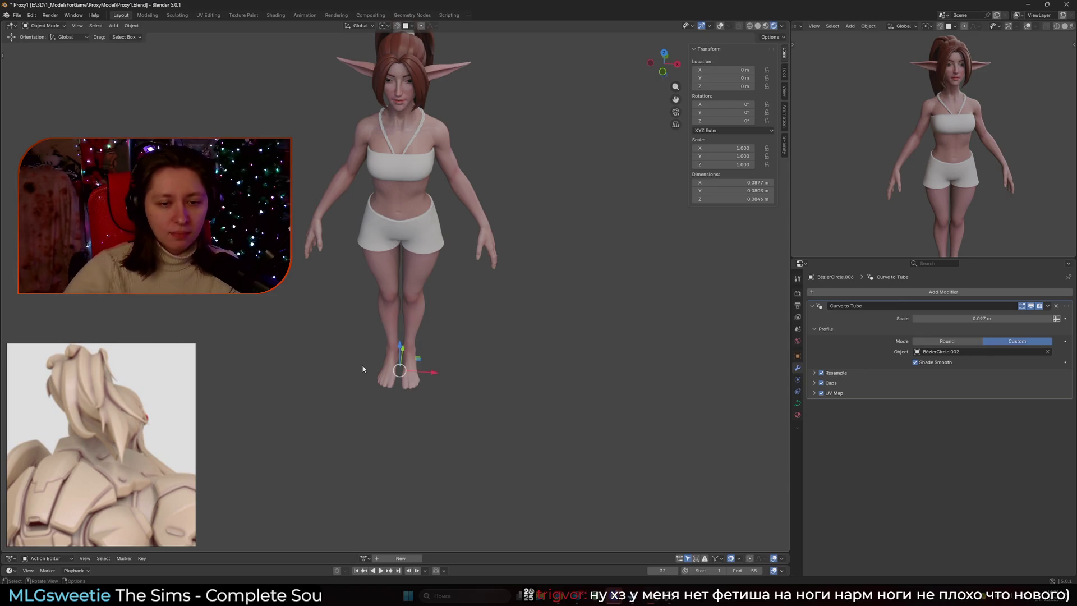
Review the coloured elf from front, three-quarter and back, then save Proxy1.blend.
mouse_move(413, 328)
middle_down()
mouse_move(425, 293)
mouse_move(444, 368)
middle_up()
scroll(432, 359, up, 5)
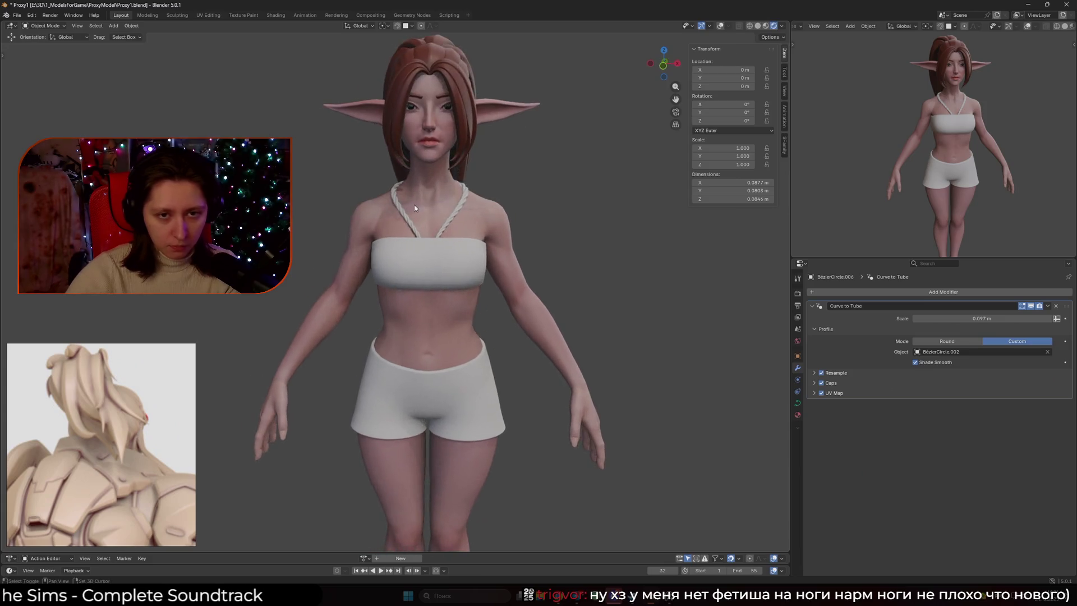
scroll(433, 343, down, 5)
mouse_move(433, 344)
middle_down()
mouse_move(422, 305)
mouse_move(456, 288)
middle_up()
scroll(440, 278, up, 3)
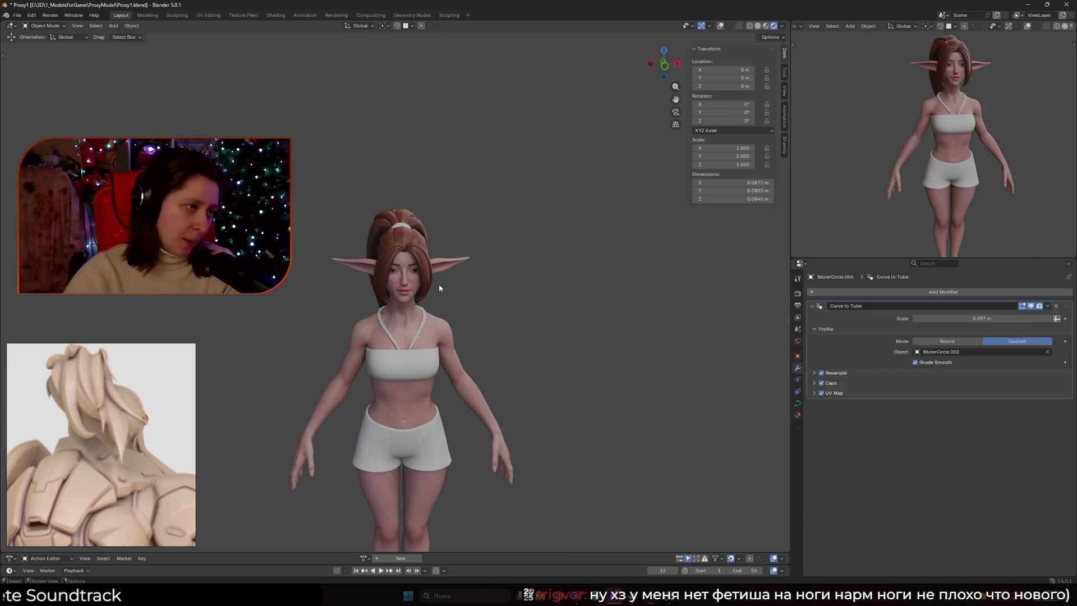
scroll(425, 296, up, 1)
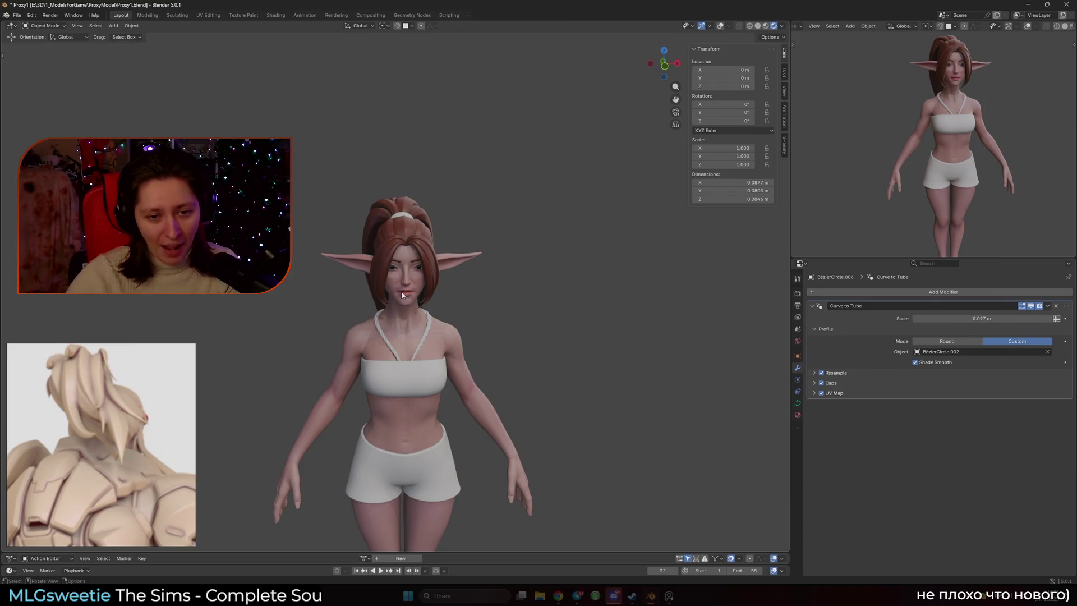
scroll(423, 264, down, 5)
mouse_move(498, 292)
middle_down()
mouse_move(460, 303)
mouse_move(315, 301)
mouse_move(490, 303)
middle_up()
scroll(437, 271, up, 6)
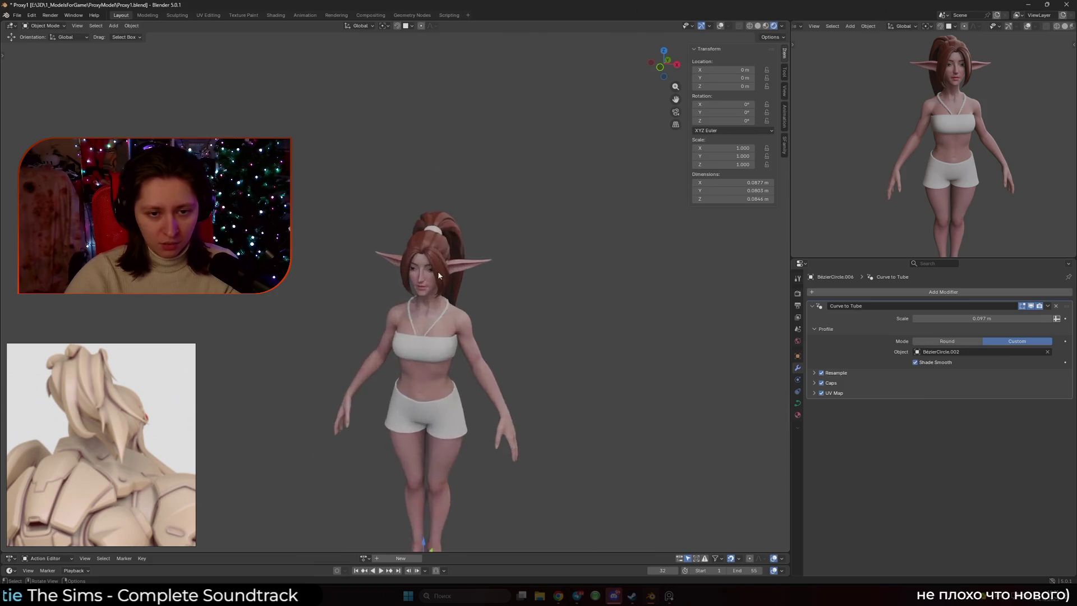
scroll(439, 306, down, 3)
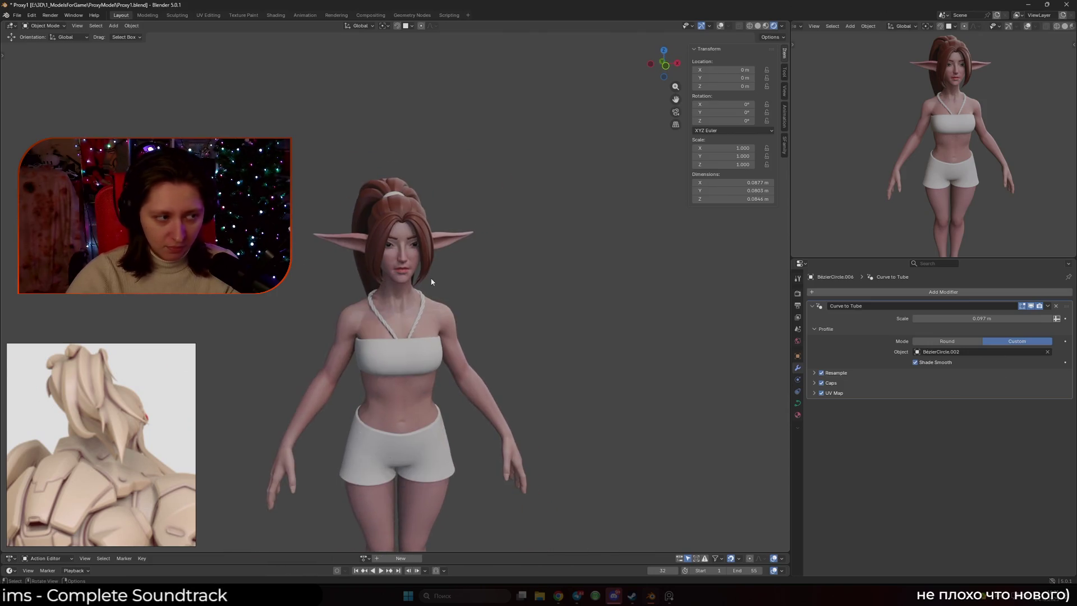
key(ctrl+s)
Zoom in on the face, orbit to the side, and select ponytail strand NurbsCurve.036.
ctrl+middle_drag(431, 277, 415, 300)
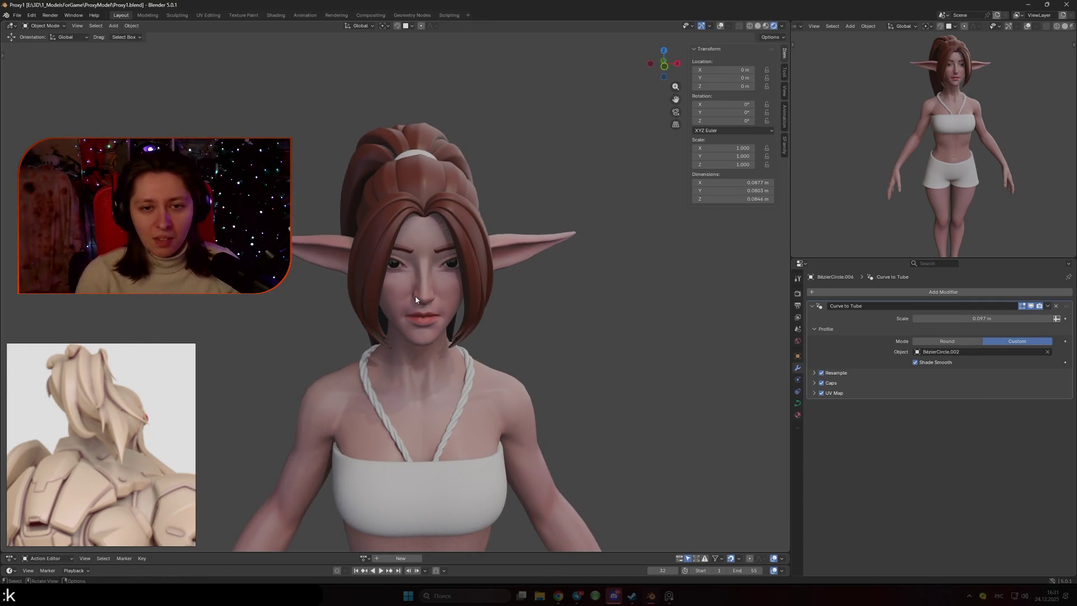
mouse_move(416, 300)
middle_down()
mouse_move(450, 298)
mouse_move(550, 334)
mouse_move(523, 303)
mouse_move(385, 339)
middle_up()
click(385, 340)
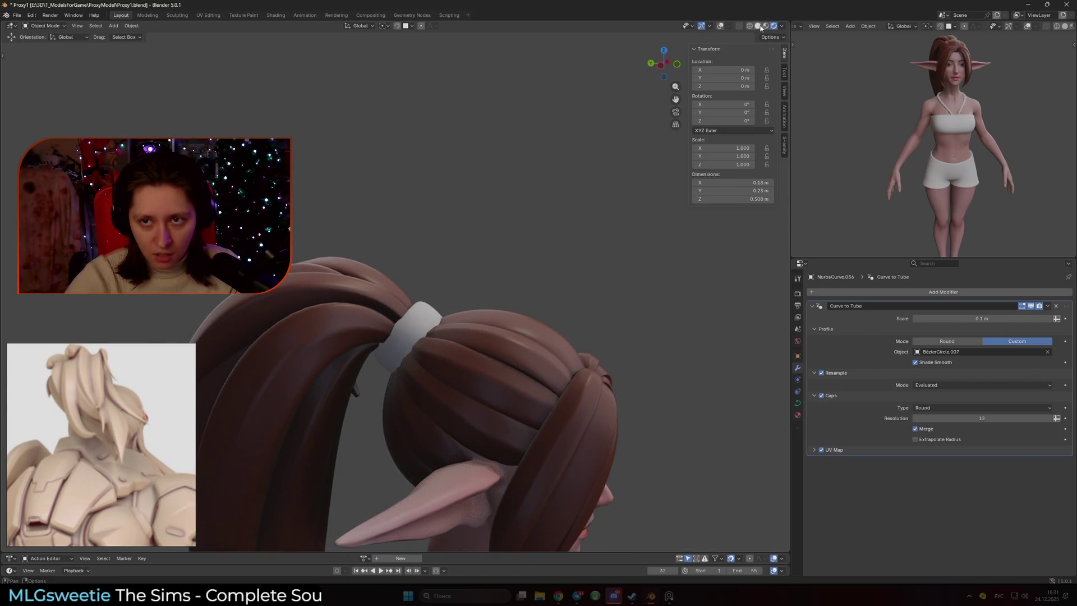
Switch the viewport back to Solid shading and select the BezierCircle.009 curve.
click(758, 26)
mouse_move(550, 177)
middle_down()
mouse_move(533, 274)
mouse_move(376, 167)
mouse_move(493, 185)
middle_up()
click(490, 225)
scroll(491, 235, up, 2)
mouse_move(508, 279)
middle_down()
mouse_move(491, 244)
mouse_move(606, 241)
mouse_move(448, 322)
middle_up()
Set all of BezierCircle.009's points to Vector handles for straight, sharp-cornered edges.
key(Tab)
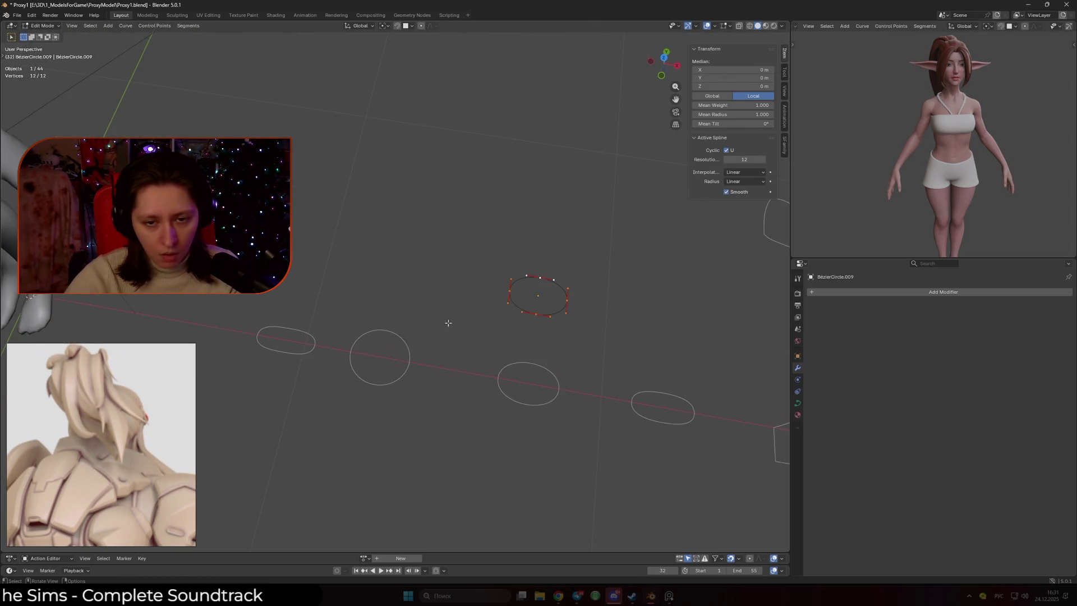
right_click(448, 322)
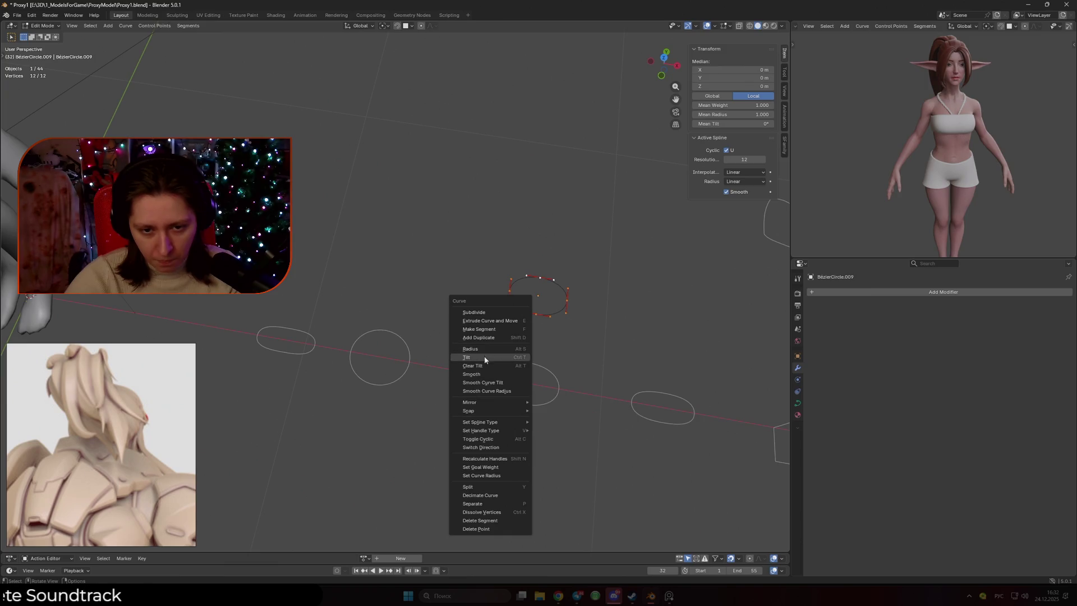
click(572, 301)
right_click(571, 300)
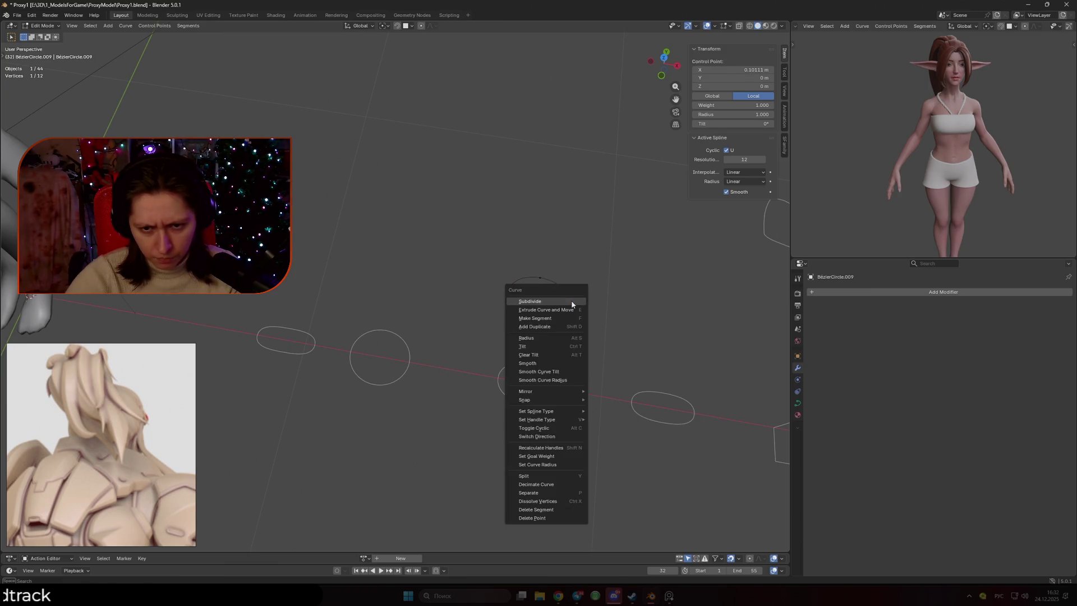
key(a)
right_click(543, 301)
mouse_move(525, 412)
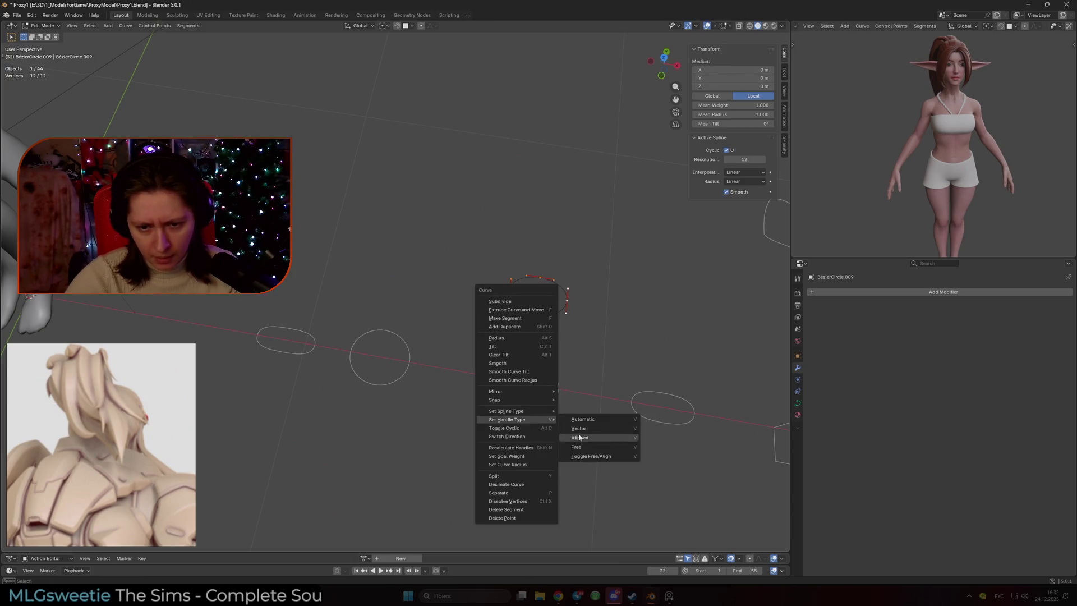
click(586, 429)
Stretch a box-selected group of the curve's points along the Y axis.
shift+middle_drag(558, 341, 446, 325)
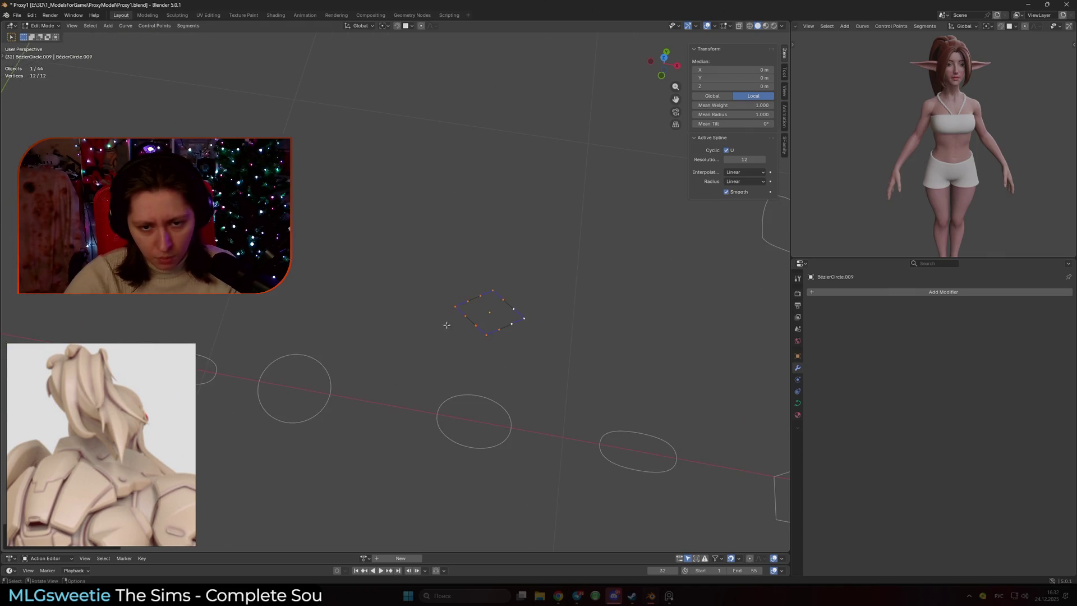
drag(469, 330, 504, 296)
drag(537, 341, 526, 317)
key(g)
key(z)
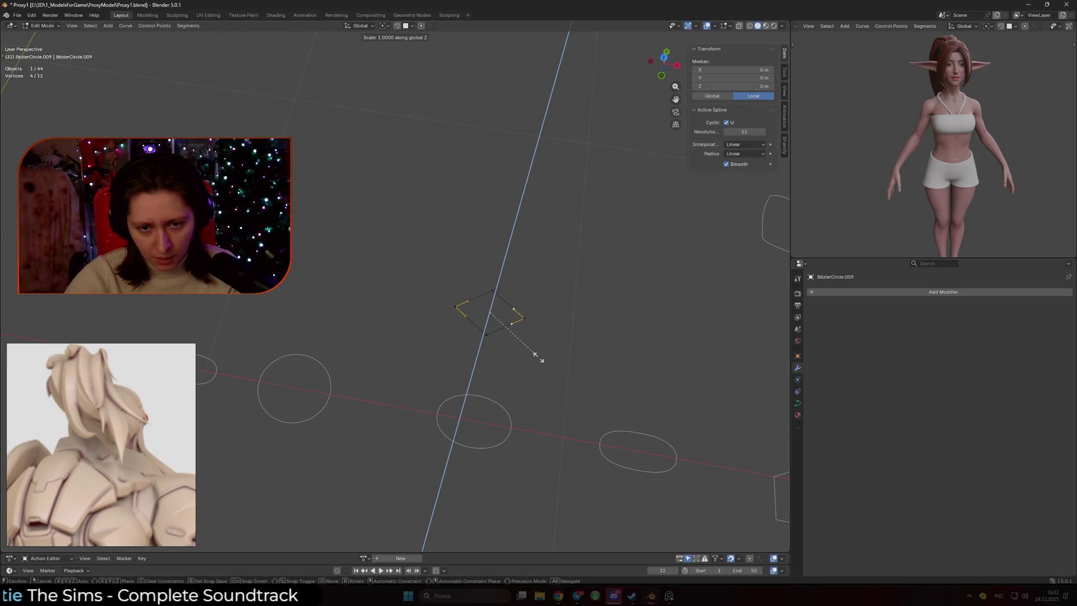
key(Escape)
key(s)
key(y)
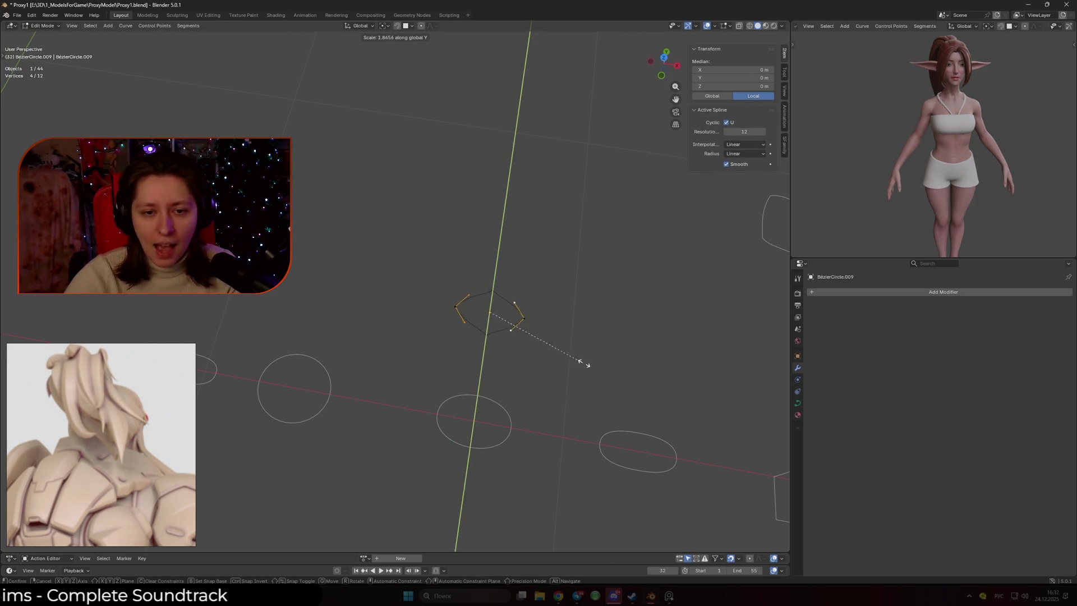
click(636, 369)
Select the top and bottom points, leave Edit Mode, and select the hair-tie ring.
click(487, 335)
shift+click(492, 291)
right_click(494, 306)
scroll(607, 260, down, 5)
mouse_move(561, 264)
middle_down()
mouse_move(497, 292)
mouse_move(472, 251)
mouse_move(480, 314)
middle_up()
scroll(472, 250, up, 5)
key(Tab)
scroll(479, 313, down, 2)
click(339, 277)
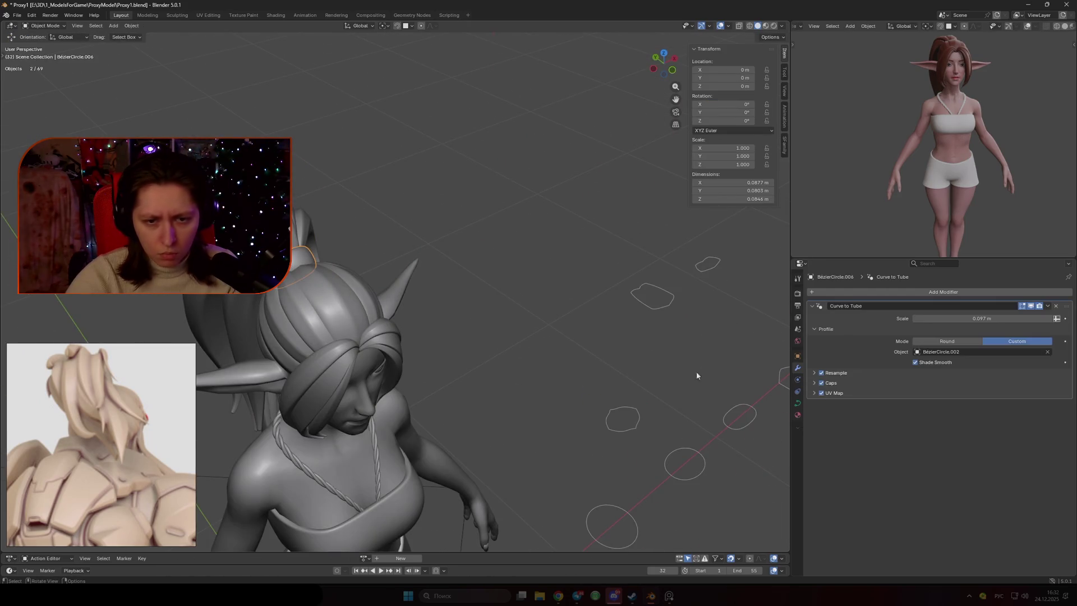
click(1048, 352)
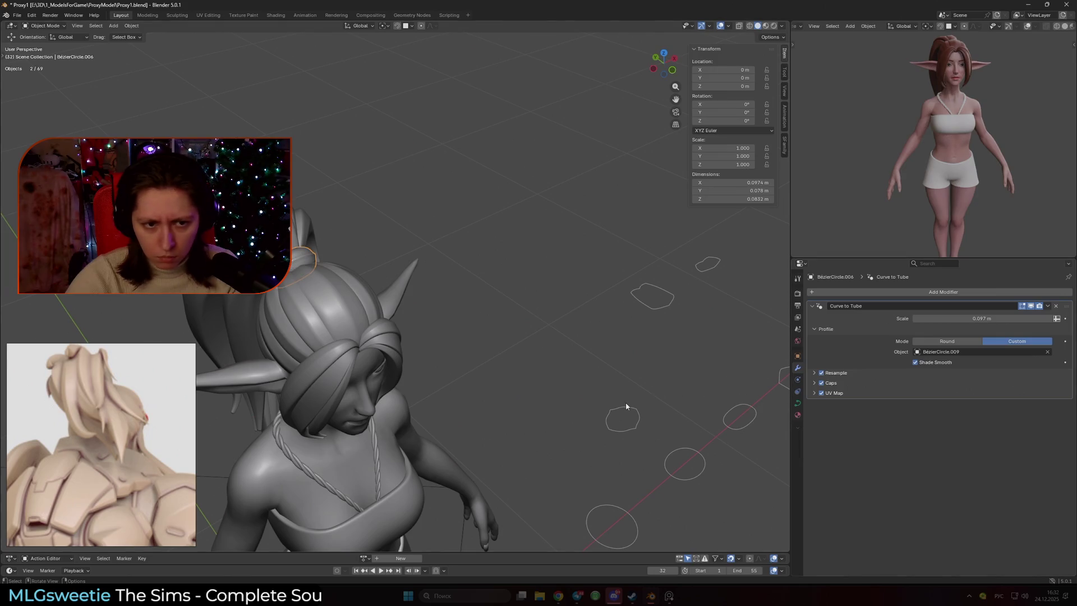
mouse_move(518, 366)
middle_down()
mouse_move(549, 328)
mouse_move(397, 338)
mouse_move(528, 339)
middle_up()
key(Tab)
key(ctrl+t)
key(Escape)
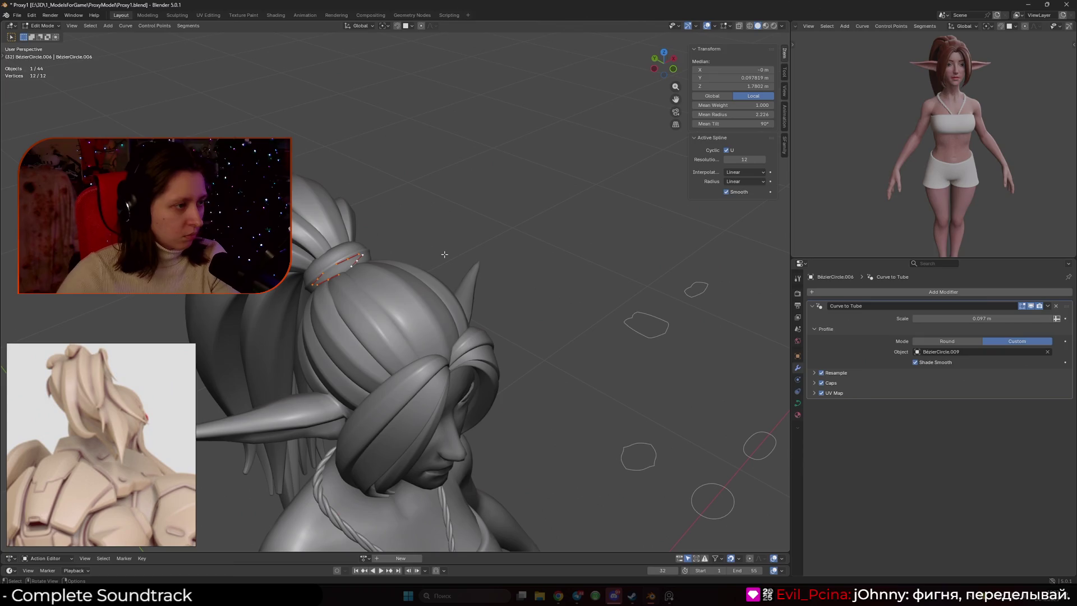
middle_drag(434, 270, 538, 348)
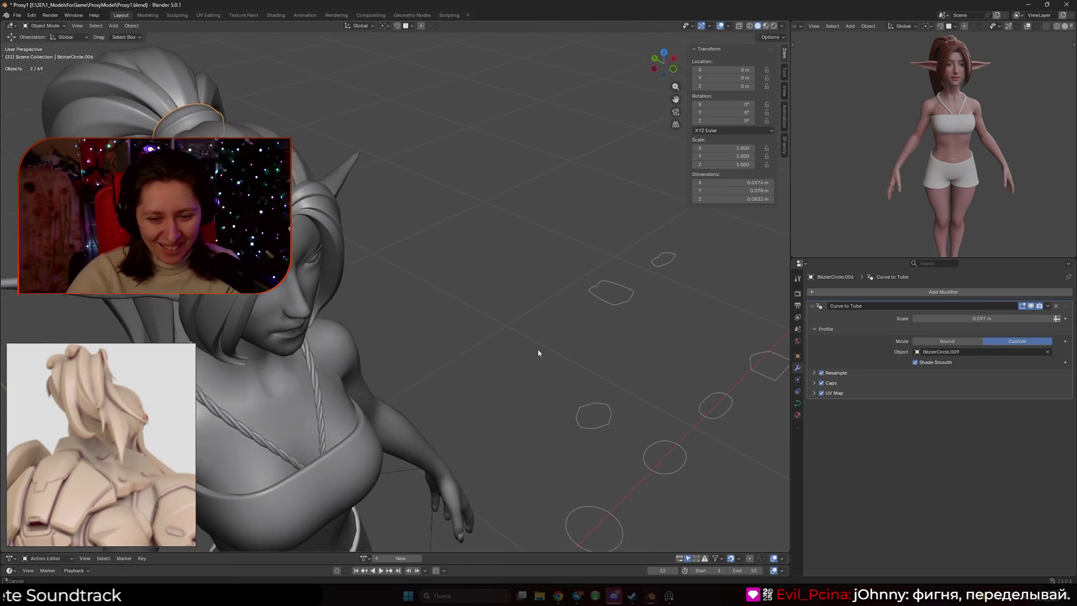
Select every profile-curve point and give them sharp-cornered handles.
key(alt+q)
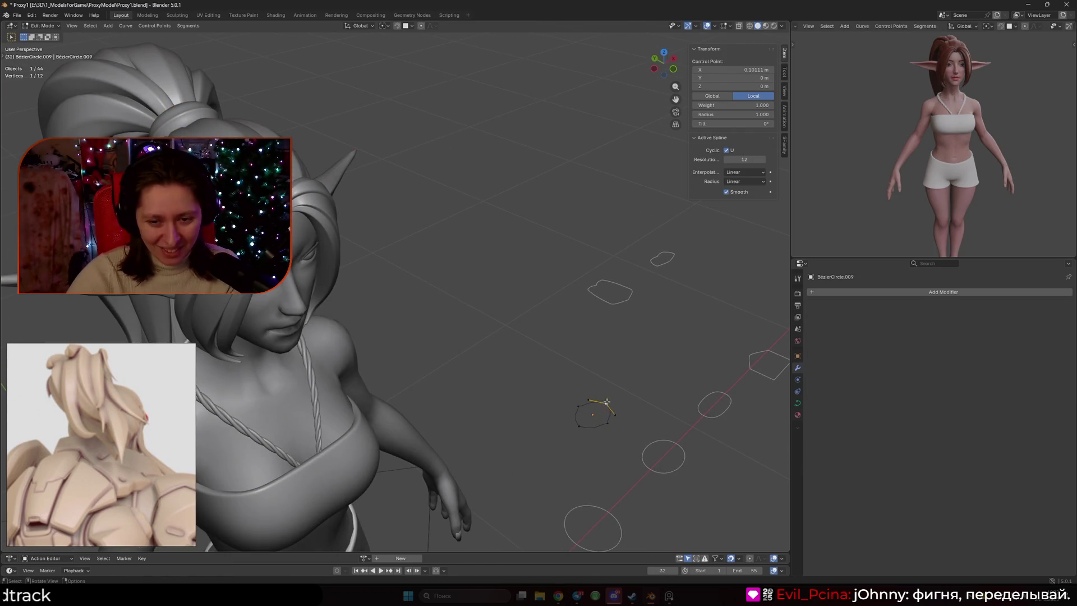
key(a)
right_click(565, 395)
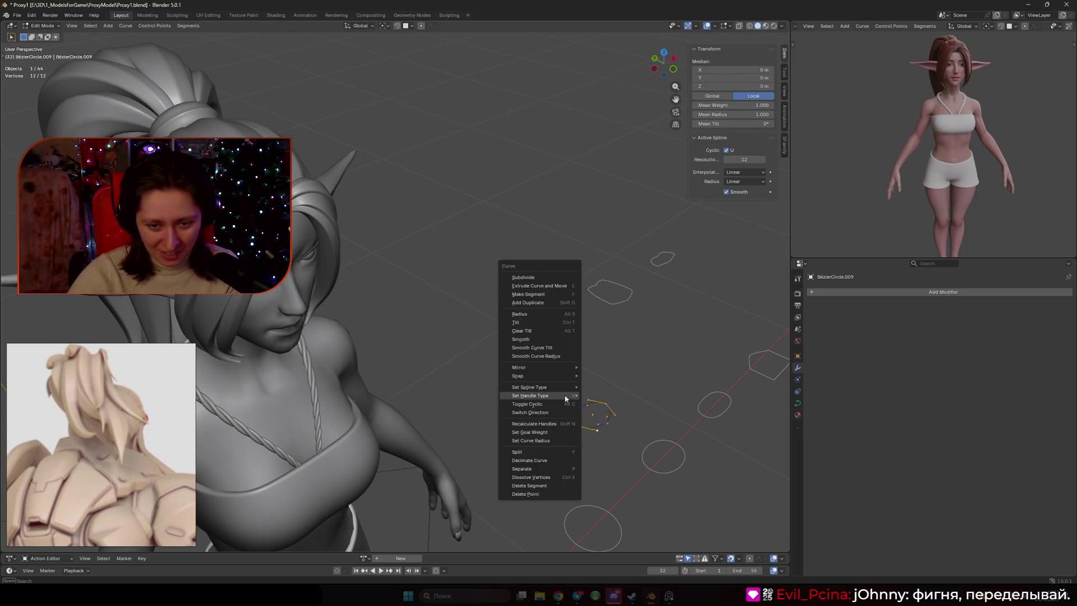
mouse_move(565, 395)
click(629, 406)
Stretch the selected left and corner points of the profile along the Y axis.
middle_drag(629, 406, 399, 402)
drag(410, 467, 451, 470)
shift+click(455, 441)
ctrl+drag(451, 429, 452, 429)
key(s)
key(x)
key(z)
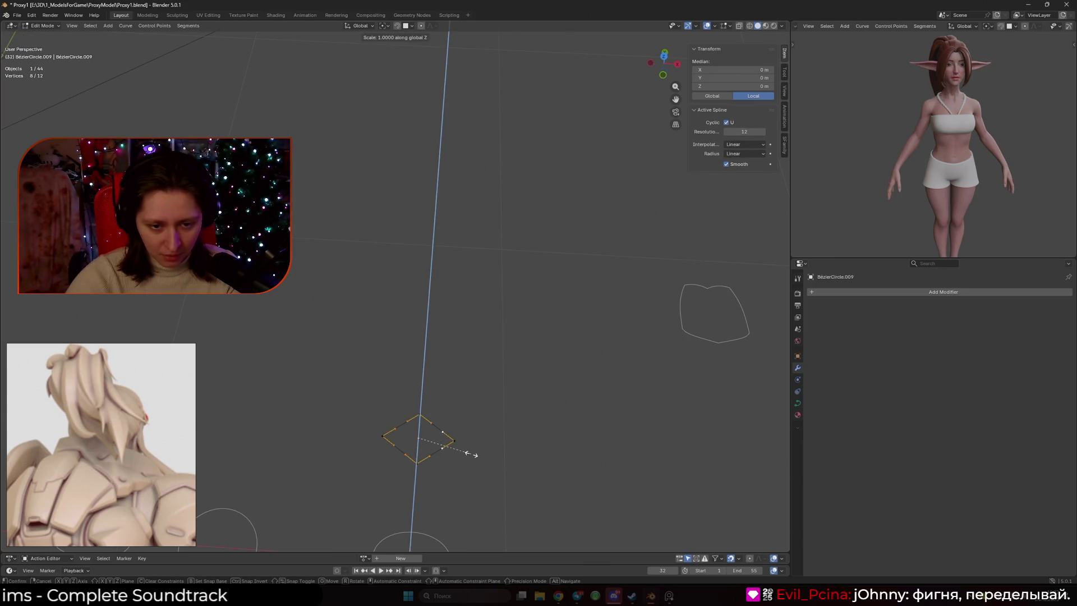
key(y)
right_click(493, 451)
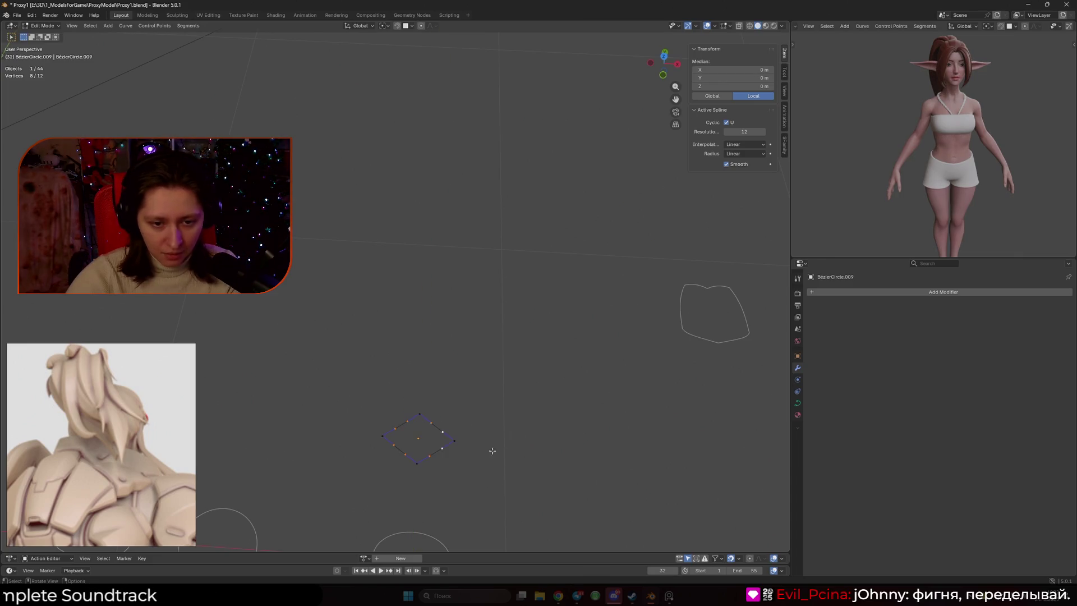
key(s)
key(y)
click(512, 447)
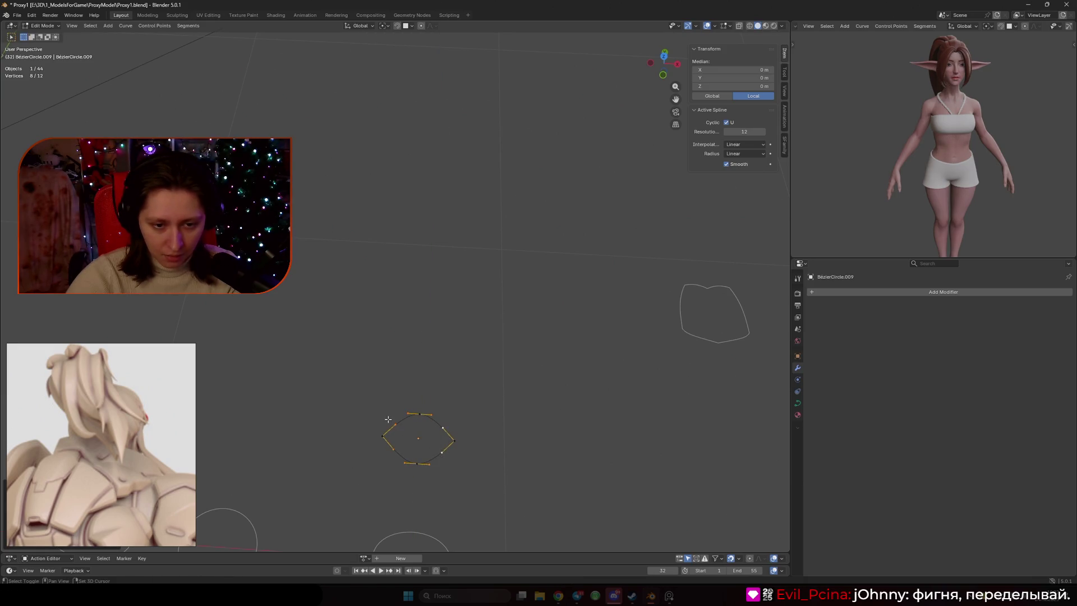
Stretch the remaining points along Y again, then widen the curve along X.
middle_drag(403, 405, 441, 426)
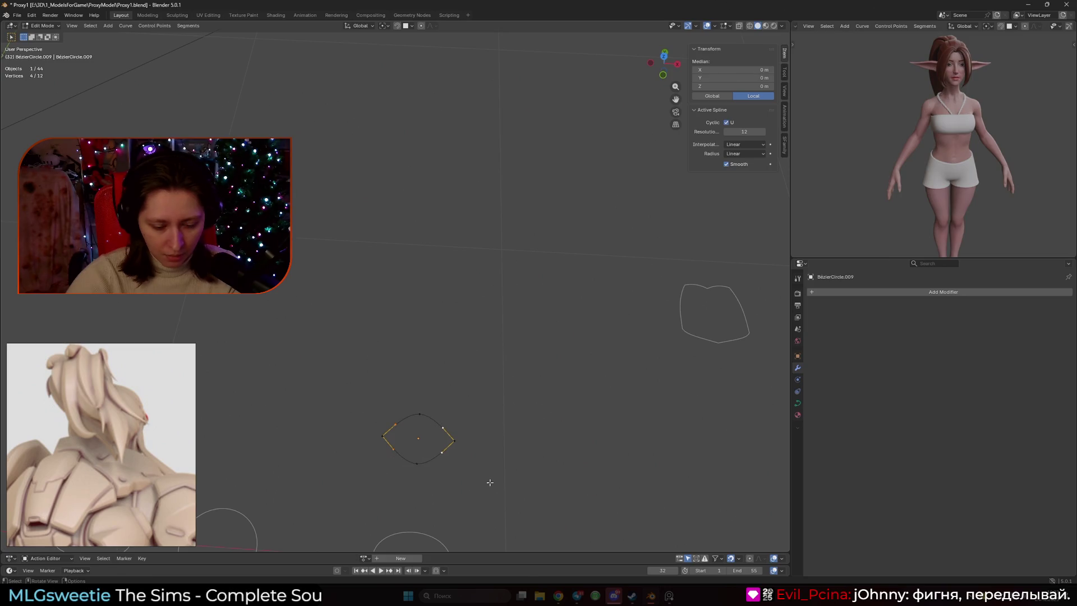
key(s)
key(y)
click(567, 490)
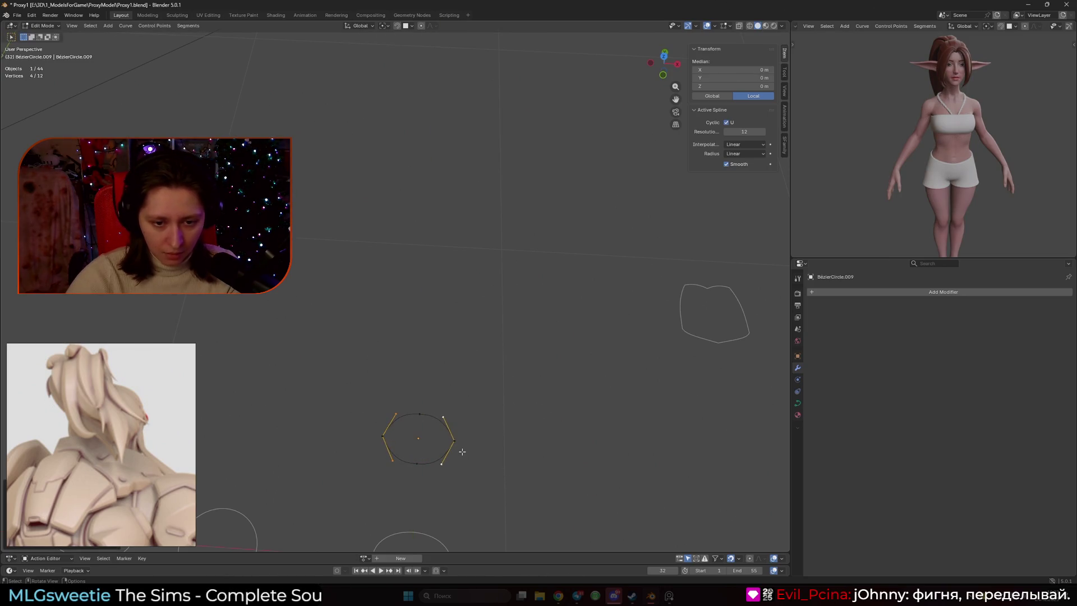
key(s)
key(x)
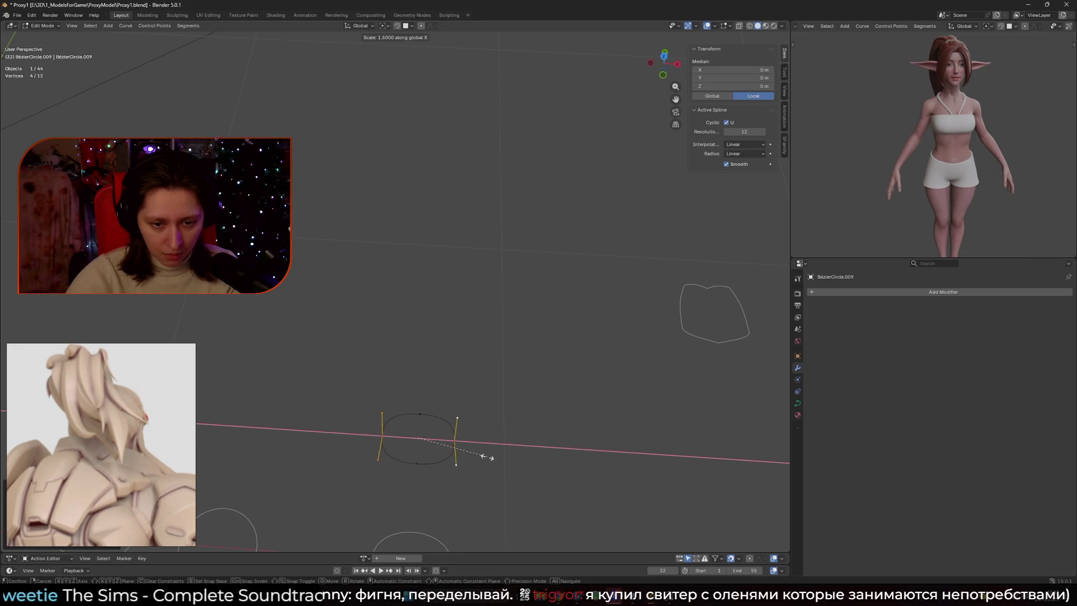
click(482, 453)
scroll(344, 400, down, 3)
key(Tab)
Subdivide the profile curve, then undo the subdivision.
mouse_move(345, 401)
middle_down()
mouse_move(591, 379)
mouse_move(318, 332)
mouse_move(319, 308)
mouse_move(385, 312)
mouse_move(471, 341)
mouse_move(538, 311)
middle_up()
key(Tab)
right_click(545, 311)
click(532, 292)
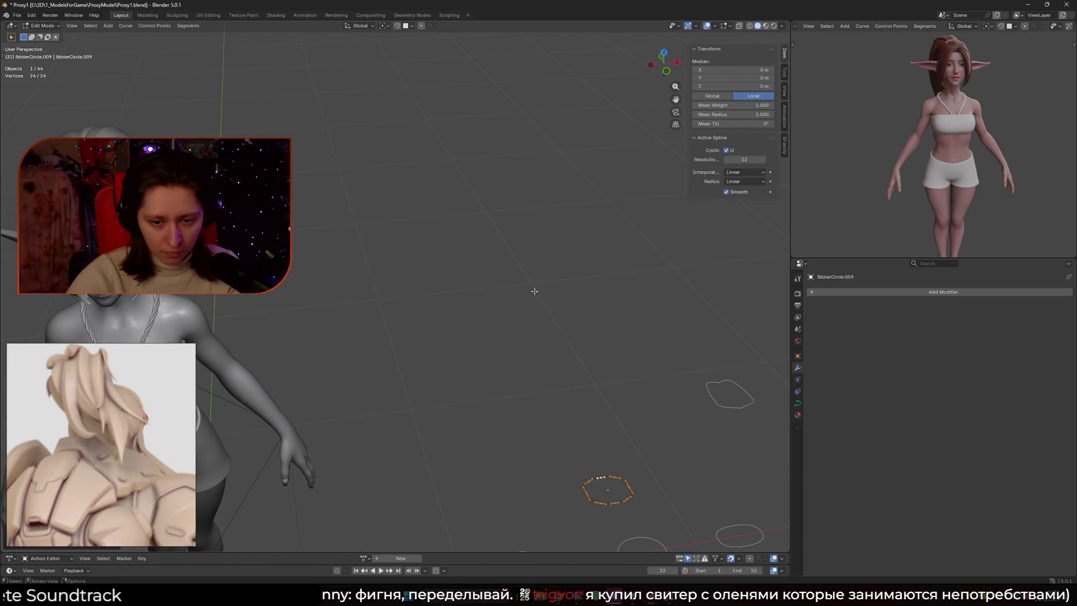
key(Tab)
scroll(474, 301, up, 4)
mouse_move(420, 298)
middle_down()
mouse_move(462, 297)
mouse_move(402, 308)
mouse_move(407, 344)
mouse_move(509, 358)
mouse_move(459, 345)
middle_up()
key(Tab)
key(ctrl+z)
key(ctrl+z)
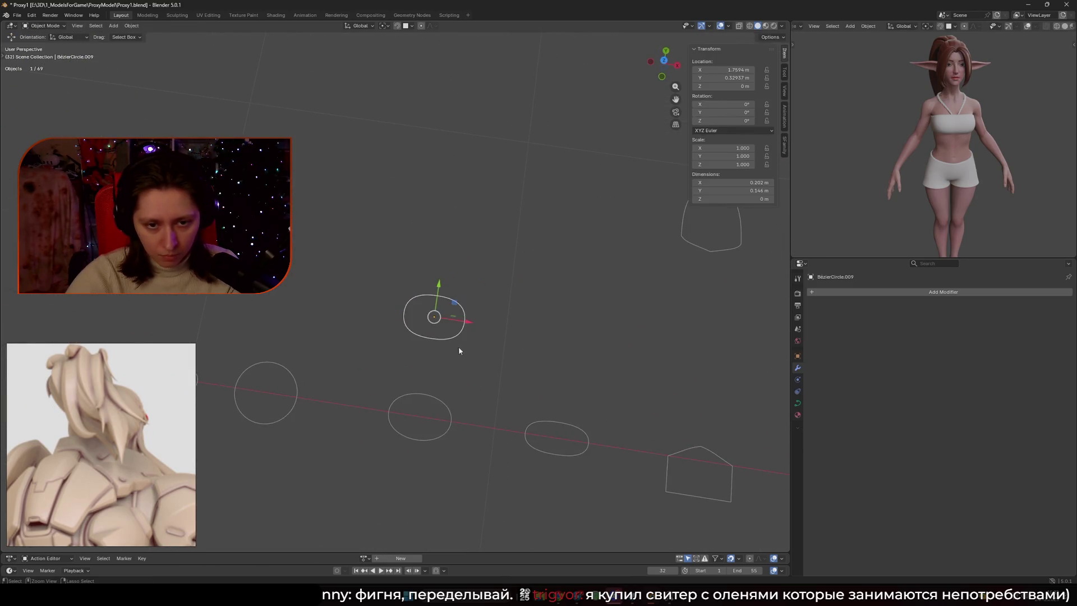
In front view, widen the profile's middle points along X, then select the hair tie ring.
mouse_move(423, 286)
mouse_down()
mouse_move(441, 355)
mouse_move(456, 360)
mouse_up()
key(KP_1)
key(KP_Decimal)
mouse_move(430, 296)
alt+middle_down()
mouse_move(524, 356)
mouse_move(506, 435)
mouse_move(507, 372)
mouse_move(419, 400)
mouse_move(473, 428)
alt+middle_up()
drag(383, 241, 403, 348)
key(s)
key(x)
click(566, 389)
scroll(566, 389, down, 5)
mouse_move(566, 388)
middle_down()
mouse_move(589, 359)
mouse_move(606, 402)
mouse_move(470, 425)
middle_up()
scroll(590, 359, up, 6)
key(Tab)
click(451, 337)
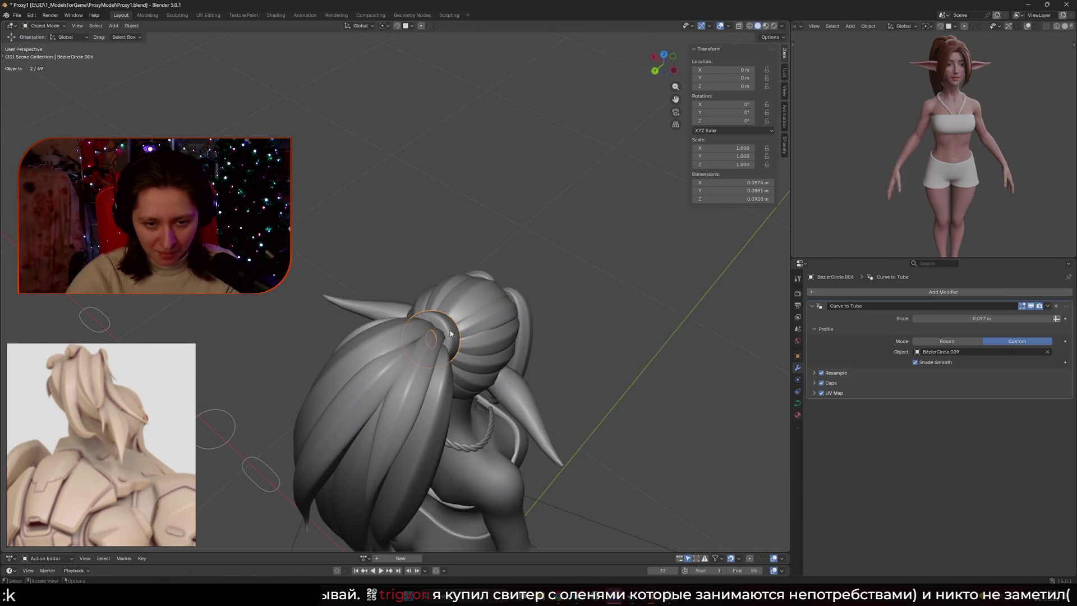
Scale the hair tie's points down slightly.
key(Tab)
scroll(644, 424, up, 3)
click(654, 426)
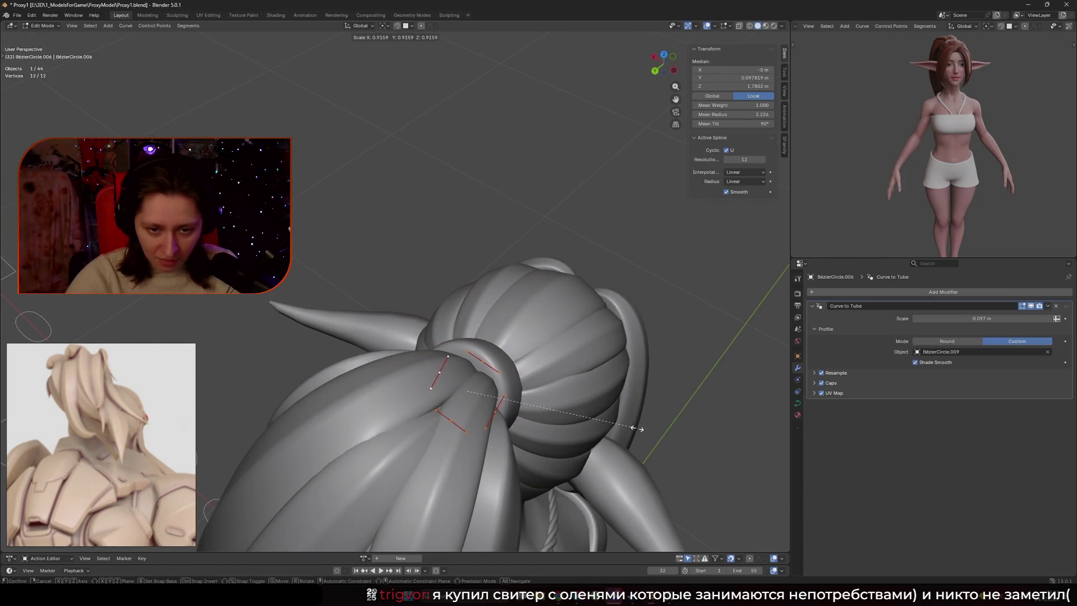
mouse_move(511, 418)
middle_down()
mouse_move(574, 415)
mouse_move(467, 339)
mouse_move(450, 392)
mouse_move(427, 387)
middle_up()
key(Tab)
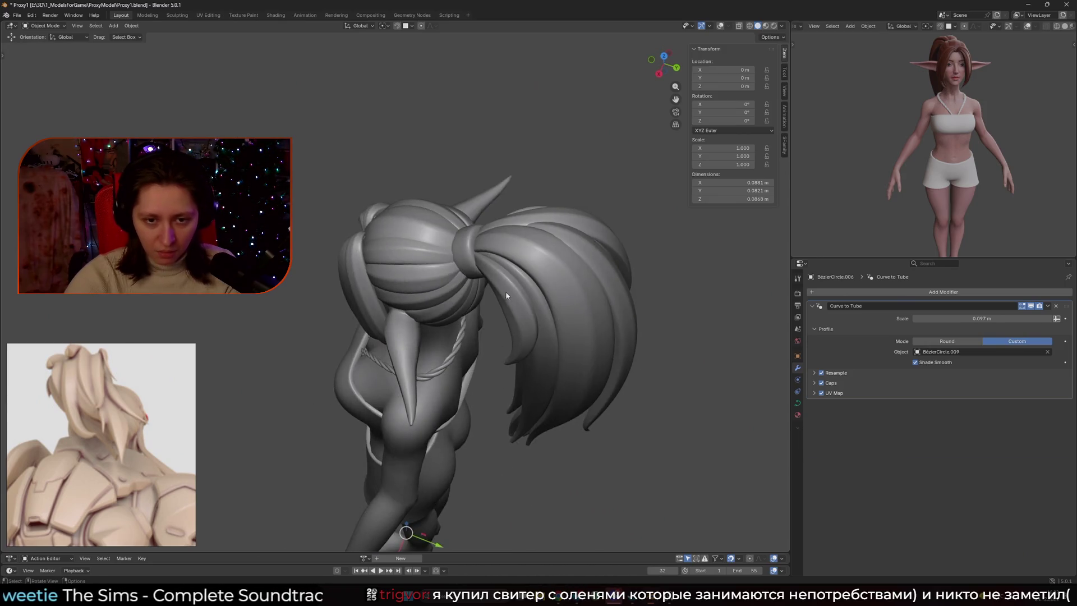
Move one ponytail strand's control point near the tie along the X axis.
scroll(427, 387, up, 5)
click(407, 386)
key(Tab)
click(371, 354)
middle_drag(371, 353, 415, 393)
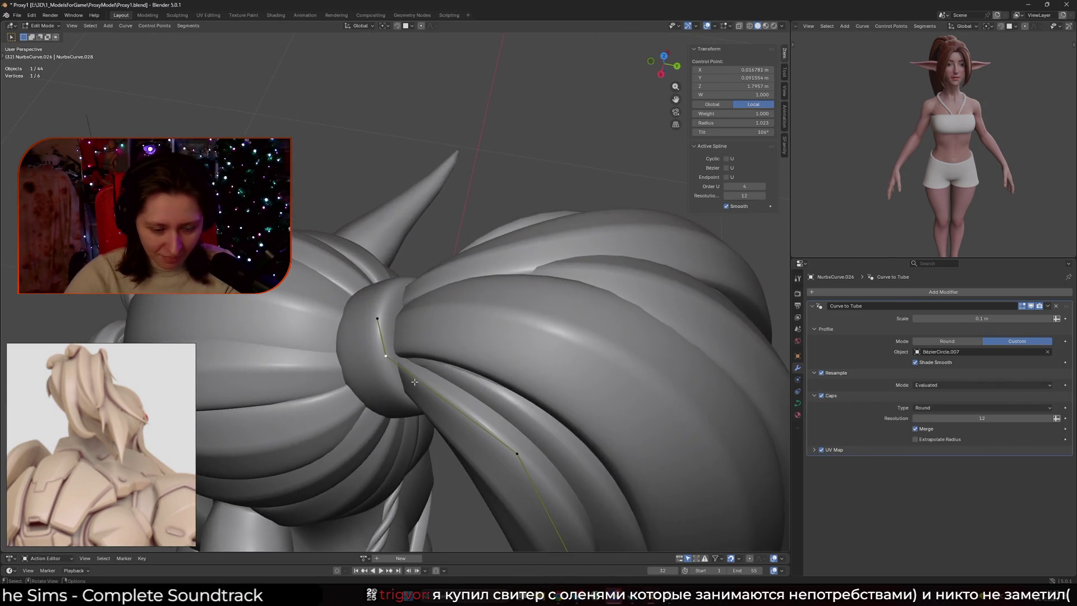
key(x)
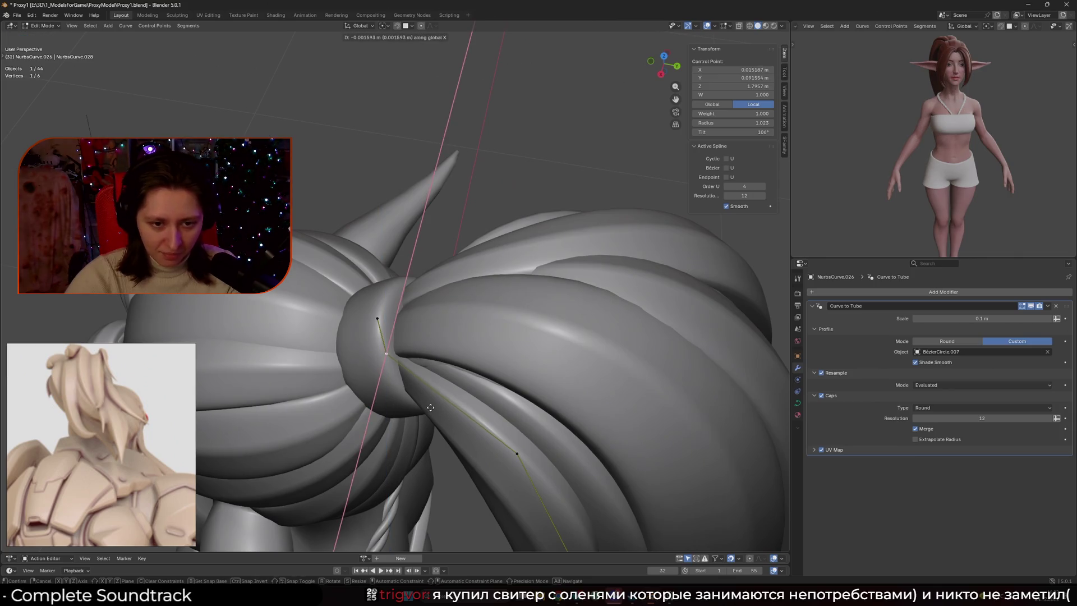
click(432, 403)
mouse_move(431, 403)
middle_down()
mouse_move(371, 436)
mouse_move(359, 258)
middle_up()
Move control points on other strands in toward the hair tie.
click(359, 258)
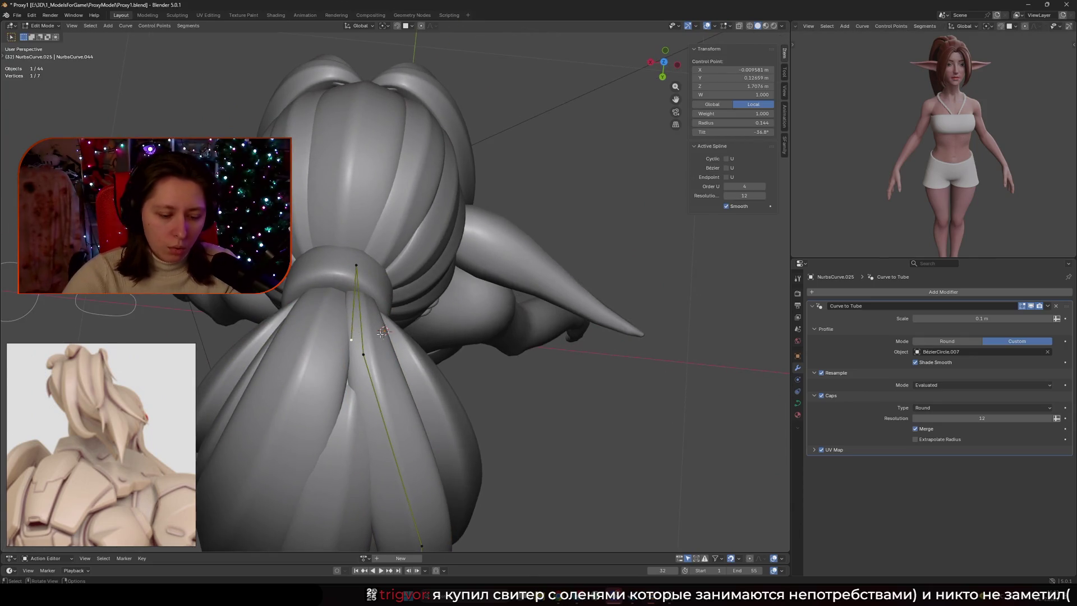
key(g)
click(363, 354)
middle_drag(387, 359, 410, 367)
key(g)
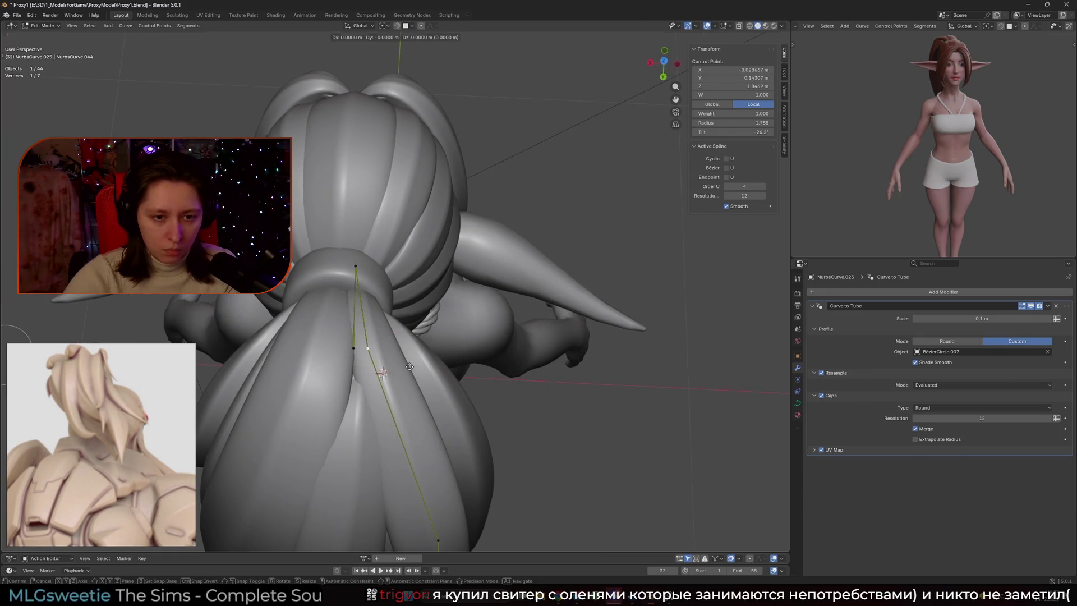
click(319, 338)
click(325, 336)
middle_drag(325, 335, 348, 389)
middle_drag(354, 430, 427, 359)
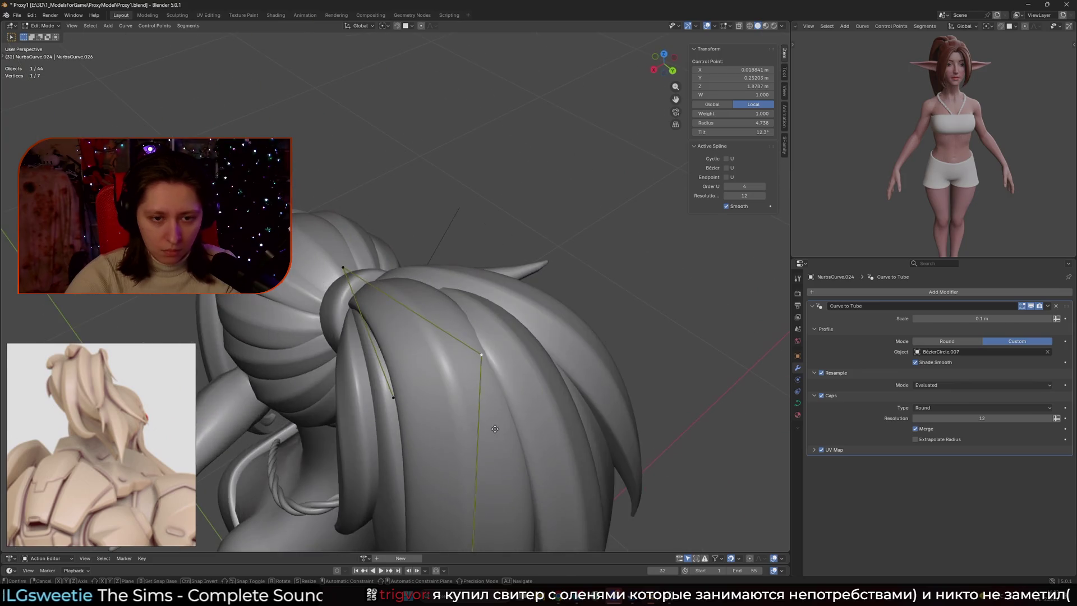
key(Tab)
Move two control points of another ponytail strand together, then return to Object Mode.
mouse_move(626, 292)
middle_down()
mouse_move(510, 325)
mouse_move(470, 320)
mouse_move(444, 359)
middle_up()
key(Tab)
click(462, 333)
key(g)
shift+click(428, 387)
key(g)
scroll(444, 388, down, 5)
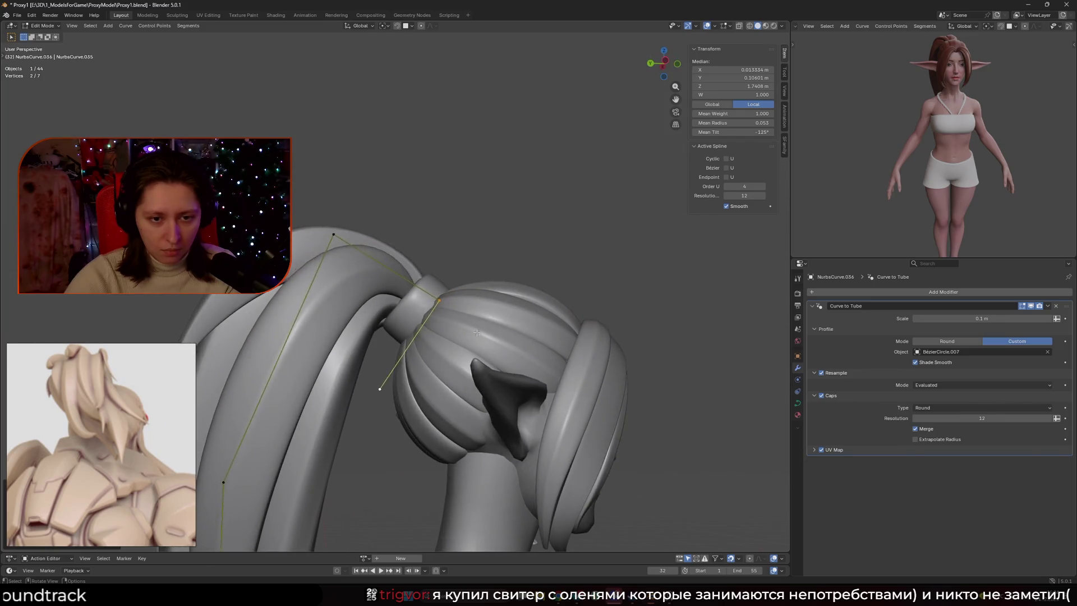
key(Tab)
scroll(483, 365, down, 4)
mouse_move(494, 359)
middle_down()
mouse_move(519, 344)
mouse_move(673, 370)
middle_up()
scroll(448, 282, up, 6)
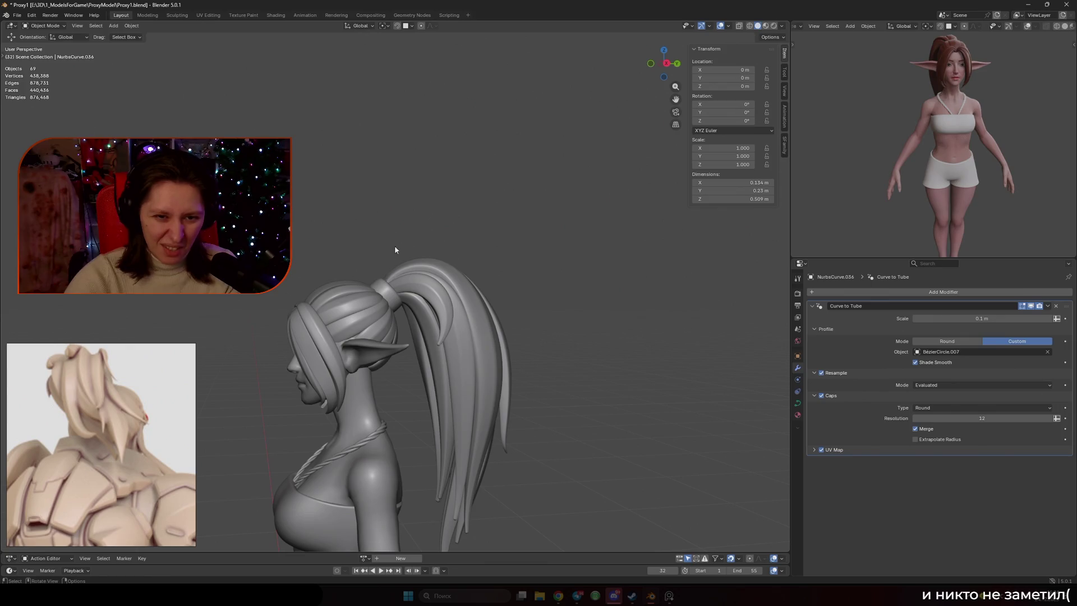
Adjust a control point on one ponytail strand where it meets the tie.
mouse_move(466, 264)
middle_down()
mouse_move(466, 353)
mouse_move(369, 356)
mouse_move(404, 334)
mouse_move(439, 339)
middle_up()
scroll(440, 338, up, 4)
click(479, 286)
key(Tab)
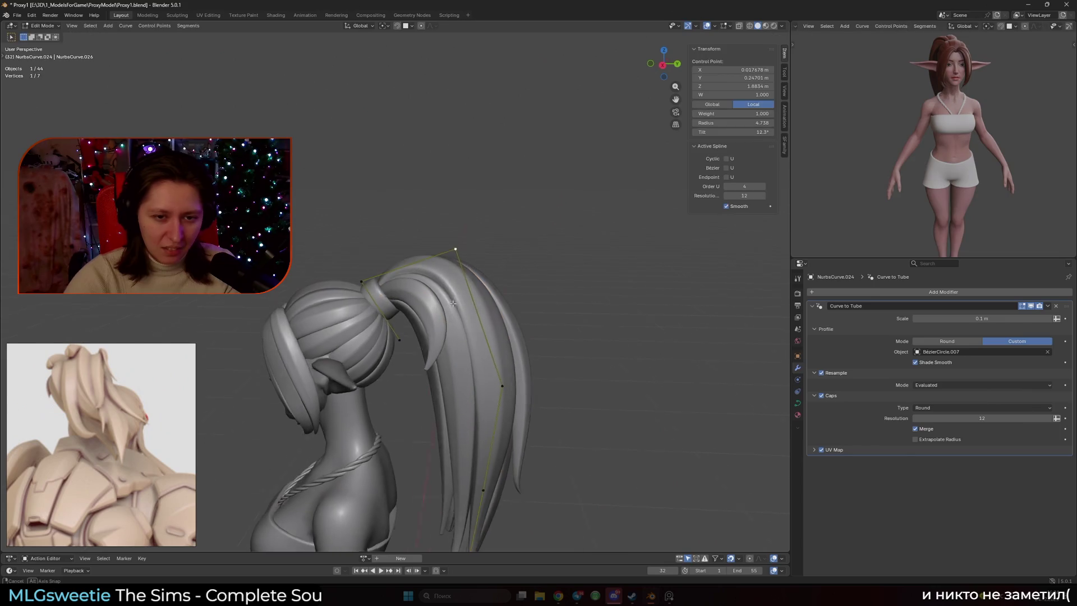
click(465, 301)
key(Tab)
Move and twist a control point on another strand so it sits inside the tie.
mouse_move(446, 288)
middle_down()
mouse_move(401, 307)
mouse_move(433, 267)
middle_up()
click(415, 292)
key(Tab)
key(g)
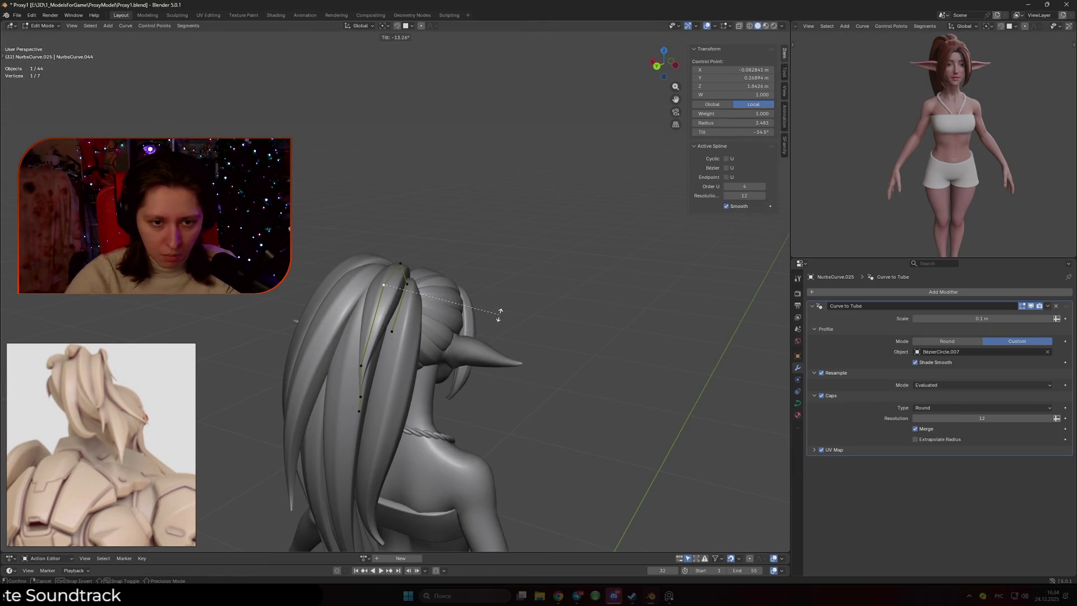
mouse_move(495, 287)
middle_down()
mouse_move(527, 283)
mouse_move(488, 303)
mouse_move(447, 302)
mouse_move(385, 235)
middle_up()
scroll(471, 303, up, 5)
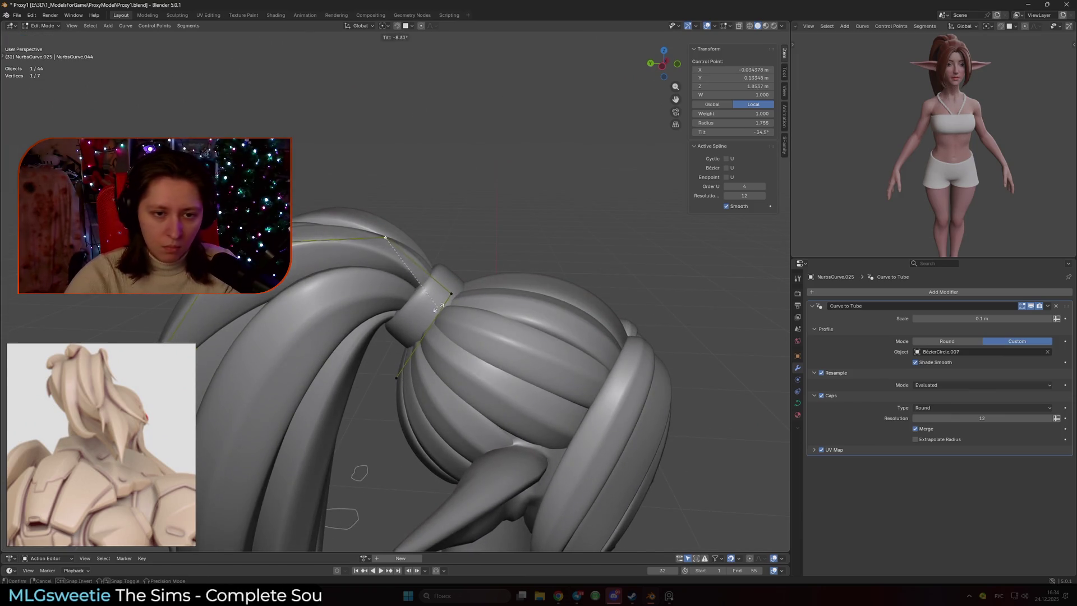
click(452, 292)
middle_drag(453, 293, 387, 335)
Cancel a further point move, deselect, and pick control points on other strands near the tie.
key(g)
key(Escape)
middle_drag(417, 344, 326, 348)
key(alt+a)
key(ctrl+z)
middle_drag(331, 297, 321, 296)
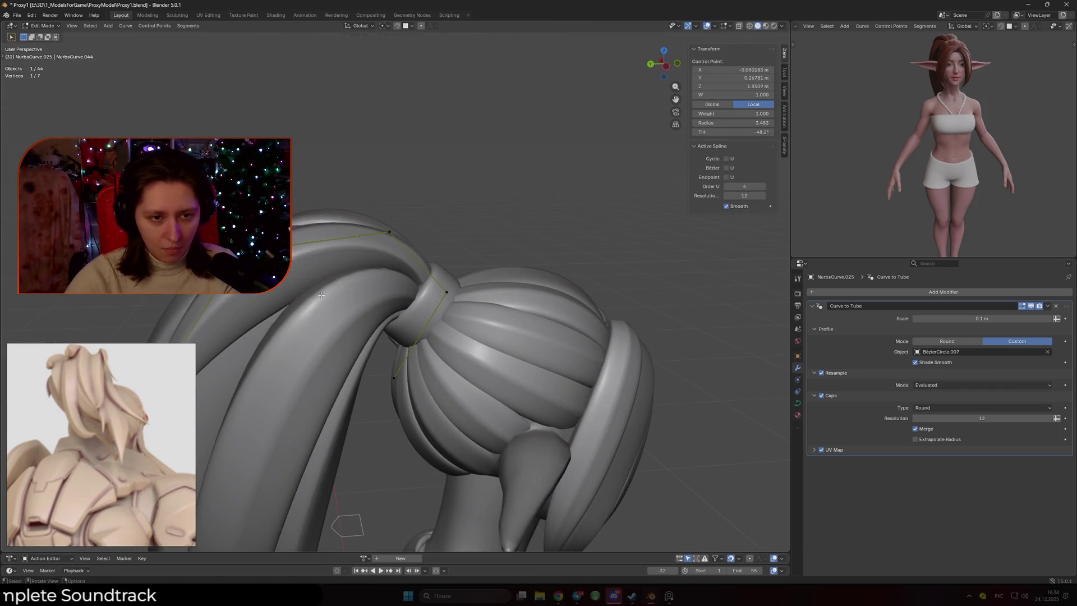
mouse_move(371, 264)
middle_down()
mouse_move(313, 260)
mouse_move(491, 303)
mouse_move(483, 218)
middle_up()
click(522, 291)
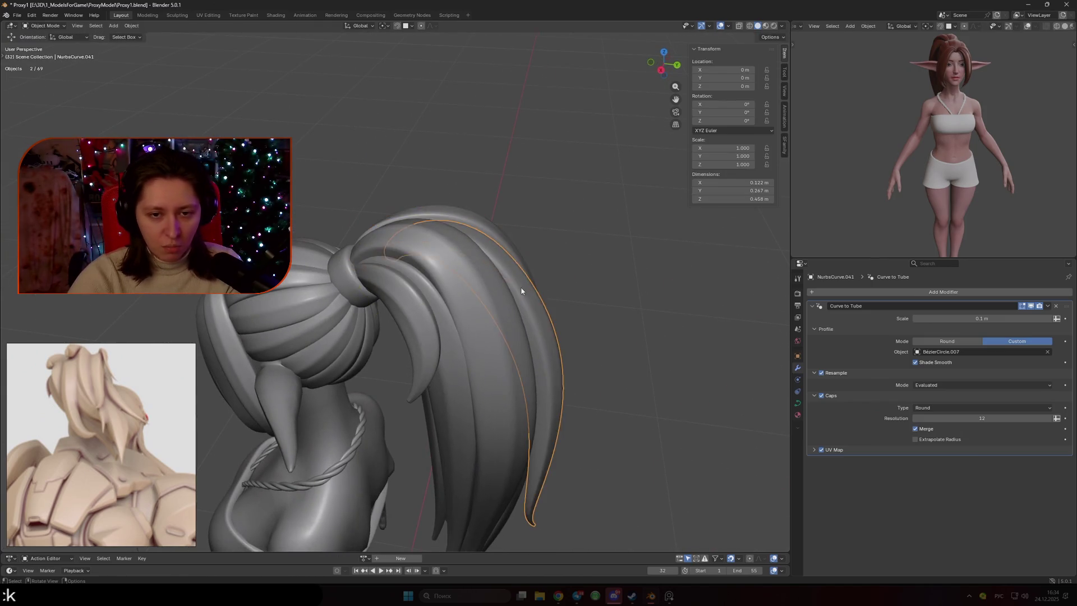
Raise the ponytail strand's top control point straight up along Z, then return to Object Mode.
middle_drag(522, 291, 434, 321)
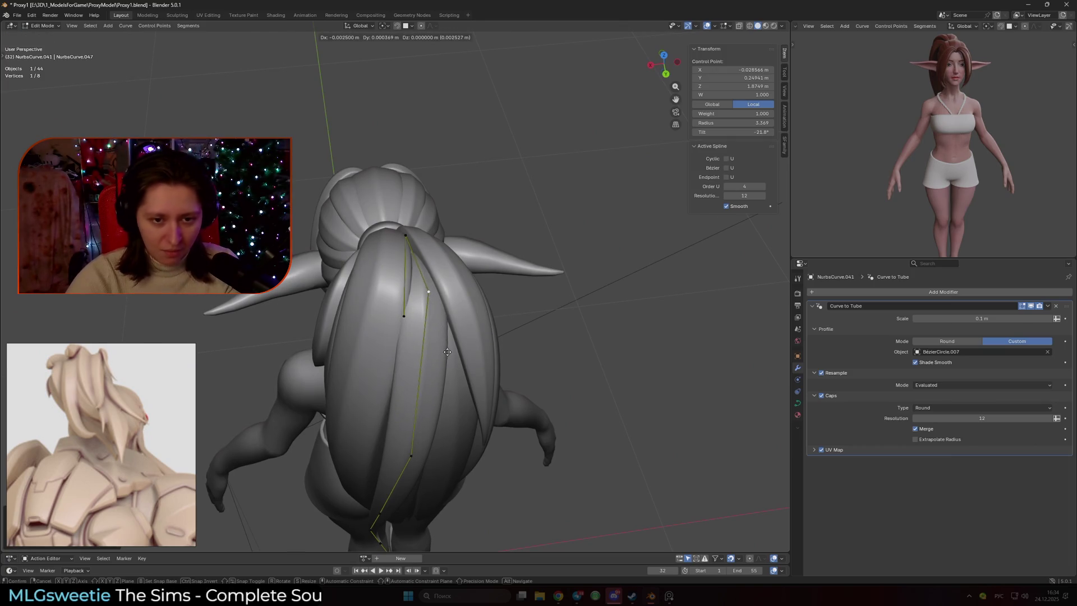
click(432, 447)
mouse_move(565, 363)
middle_down()
mouse_move(476, 324)
mouse_move(354, 312)
middle_up()
click(266, 403)
key(g)
key(z)
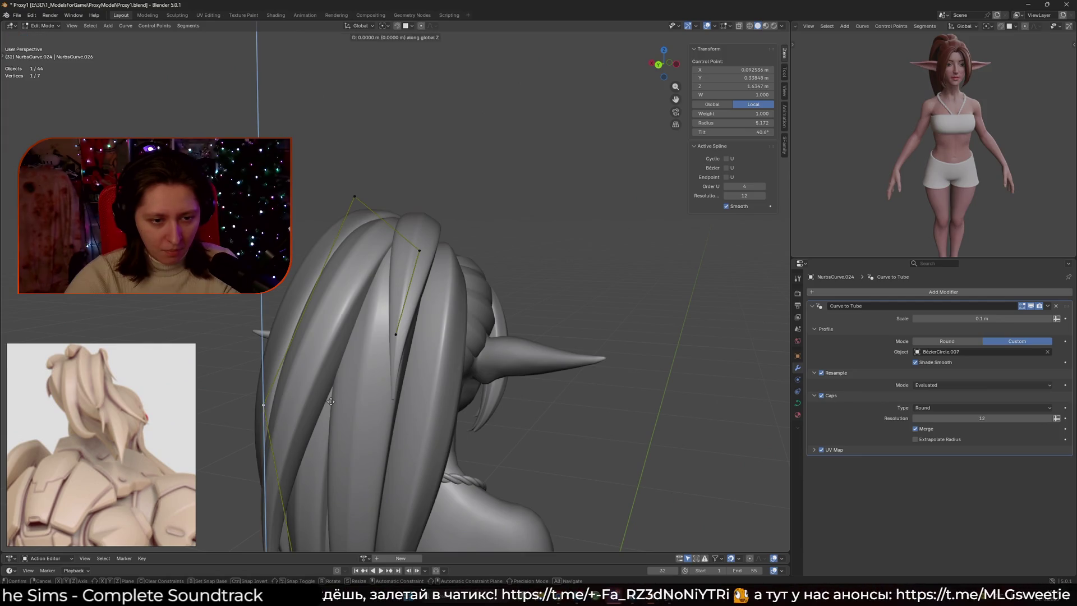
click(332, 395)
key(Tab)
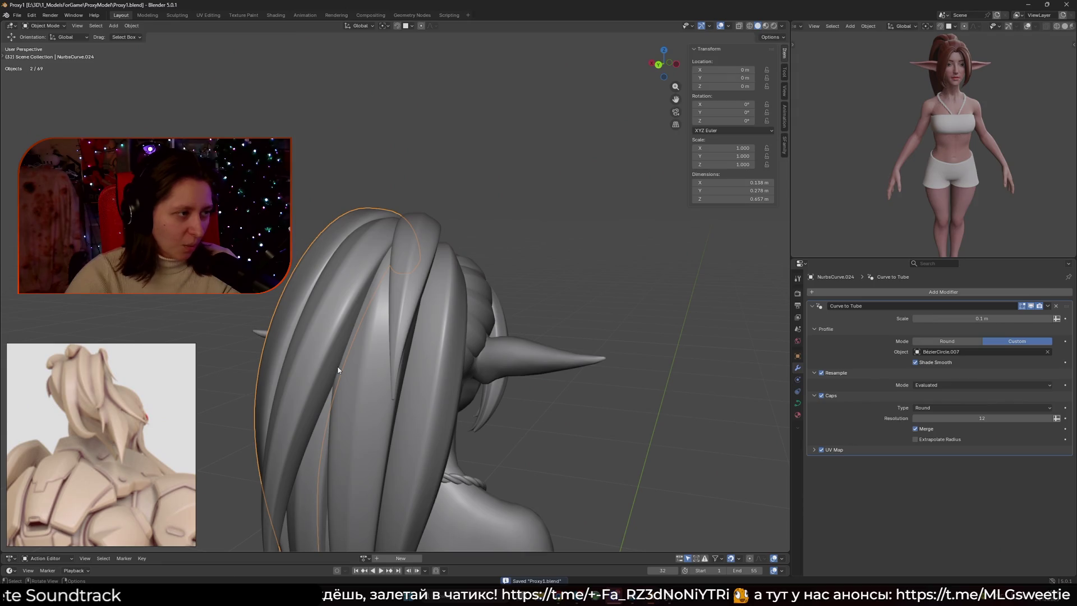
With overlays hidden, re-enter the ponytail curve's Edit Mode and lift the selected points vertically.
mouse_move(335, 371)
middle_down()
mouse_move(543, 359)
mouse_move(580, 373)
mouse_move(404, 331)
mouse_move(459, 355)
mouse_move(474, 395)
mouse_move(505, 370)
mouse_move(404, 337)
mouse_move(474, 327)
mouse_move(489, 339)
middle_up()
key(shift+alt+z)
scroll(537, 352, up, 3)
key(Tab)
scroll(404, 337, up, 3)
key(g)
key(z)
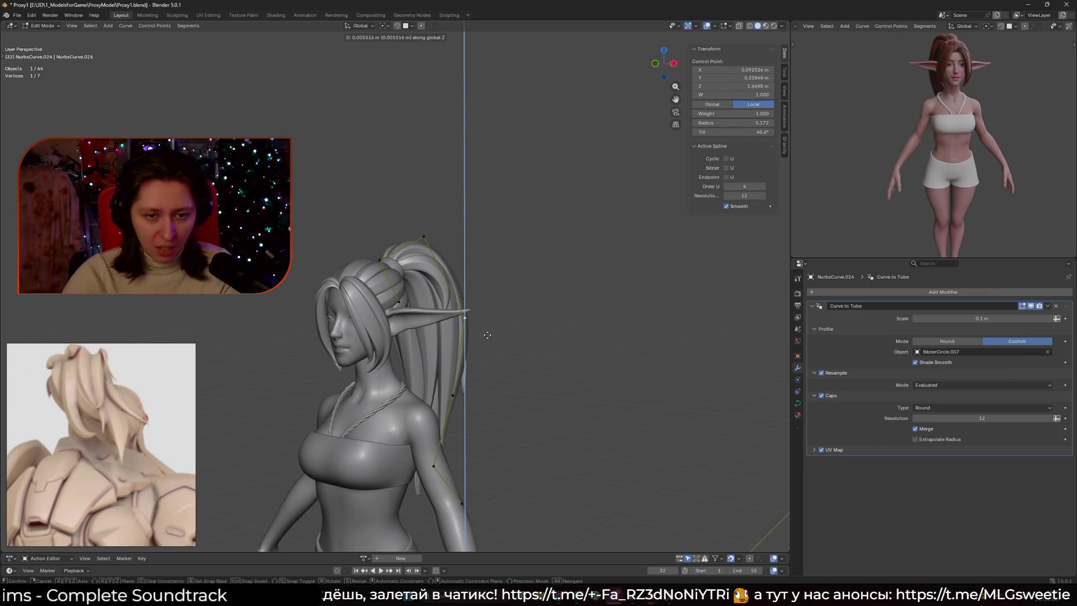
mouse_move(506, 292)
alt+middle_down()
mouse_move(495, 412)
mouse_move(456, 392)
alt+middle_up()
mouse_move(493, 463)
middle_down()
mouse_move(517, 447)
mouse_move(500, 385)
mouse_move(553, 361)
mouse_move(477, 322)
middle_up()
key(g)
click(515, 466)
Reposition the strand's control point at the ear tip.
click(469, 313)
key(g)
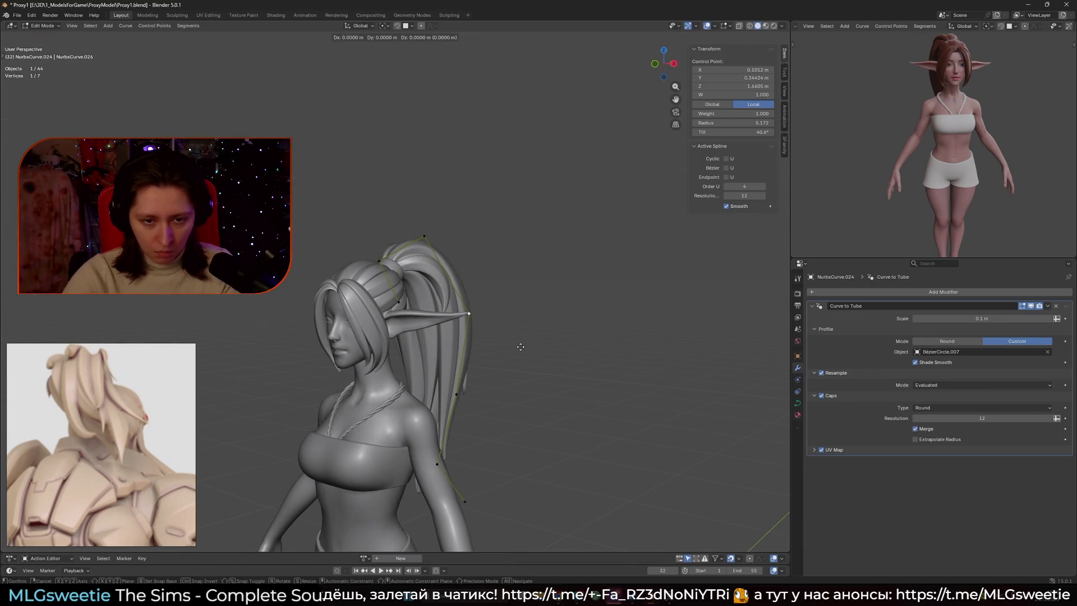
click(528, 314)
click(527, 294)
Shift the strand's three lower points along X, then move the two lowest toward the spine.
mouse_move(525, 293)
middle_down()
mouse_move(401, 301)
mouse_move(359, 353)
middle_up()
mouse_move(353, 355)
mouse_down()
mouse_move(402, 392)
mouse_move(477, 508)
mouse_up()
key(g)
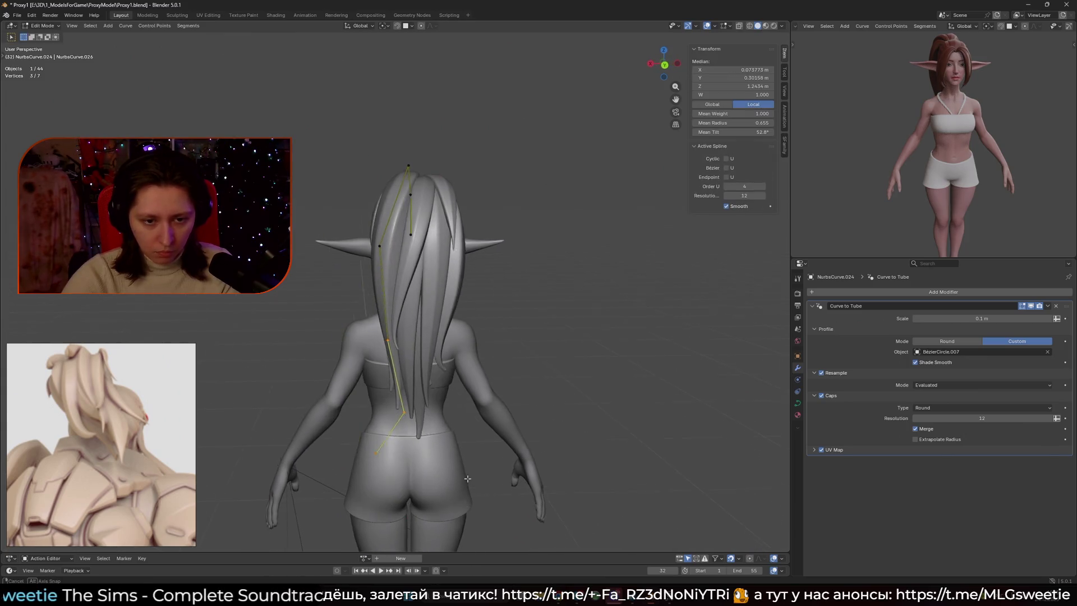
key(x)
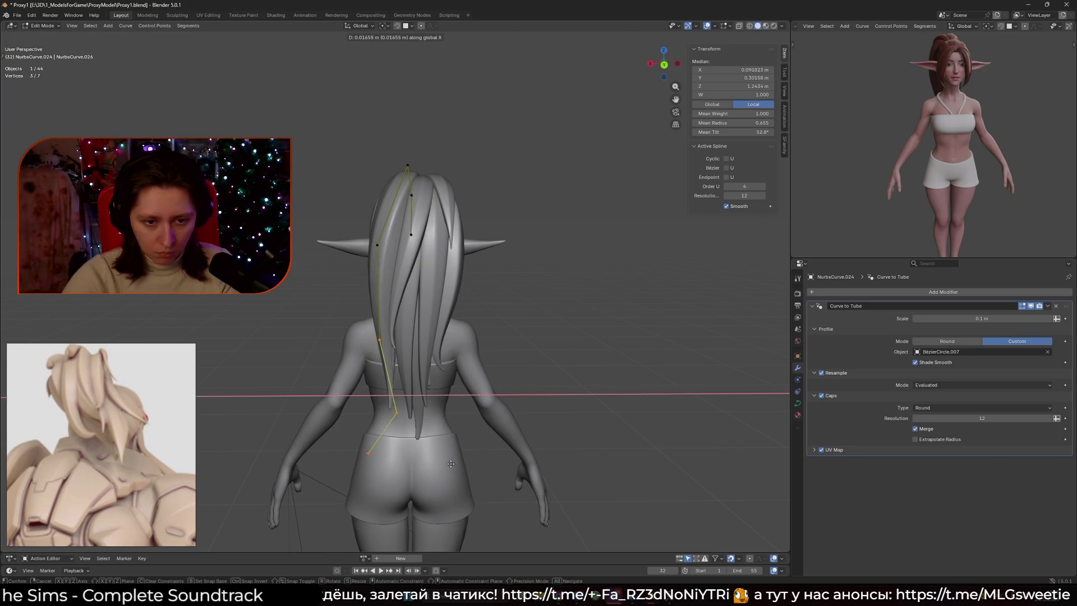
click(493, 472)
mouse_move(303, 404)
mouse_down()
mouse_move(330, 433)
mouse_move(450, 500)
mouse_up()
key(x)
click(489, 503)
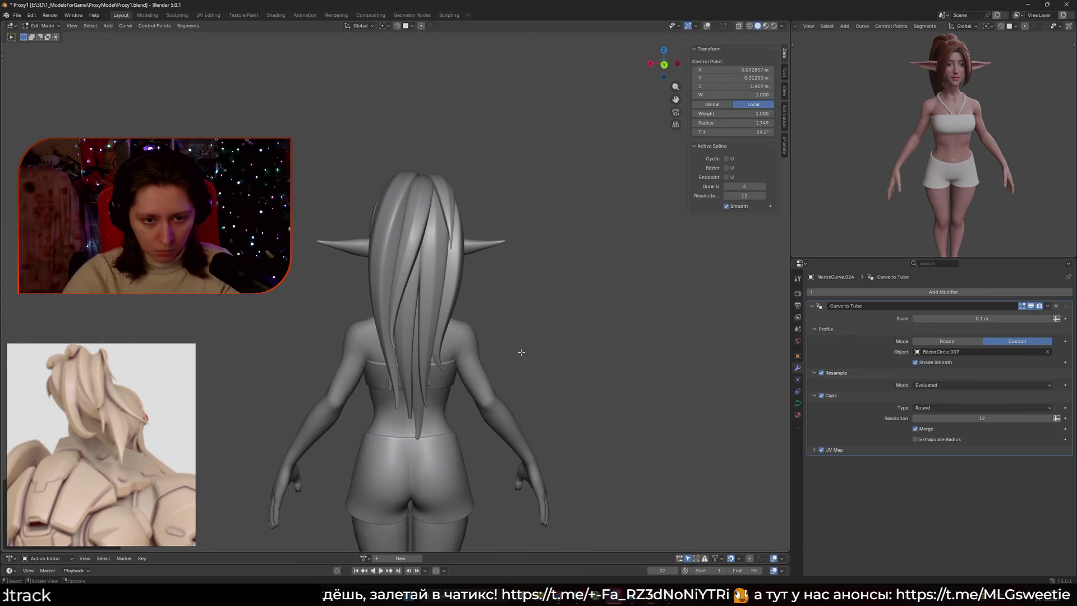
Return to Object Mode and show the viewport overlays again.
key(Tab)
scroll(512, 351, down, 5)
mouse_move(442, 363)
middle_down()
mouse_move(629, 373)
mouse_move(474, 370)
mouse_move(443, 359)
middle_up()
scroll(444, 359, up, 2)
key(shift+alt+z)
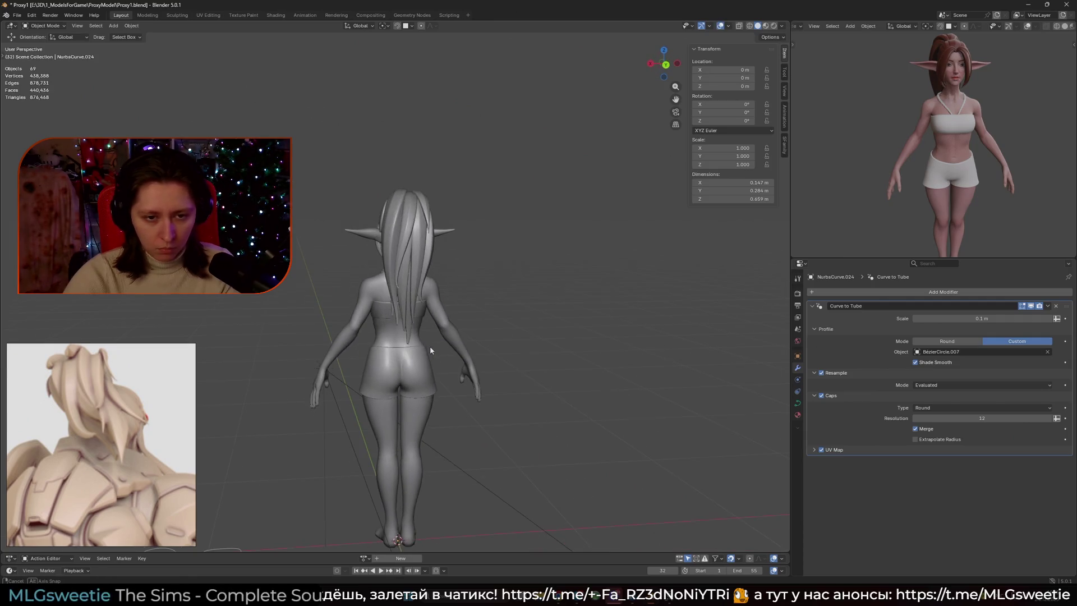
Enter Edit Mode on strand NurbsCurve.039 and reposition one of its control points.
mouse_move(371, 352)
middle_down()
mouse_move(577, 336)
mouse_move(512, 332)
mouse_move(635, 333)
mouse_move(501, 356)
mouse_move(445, 348)
mouse_move(502, 316)
mouse_move(533, 327)
mouse_move(530, 338)
mouse_move(454, 332)
middle_up()
scroll(577, 336, down, 5)
scroll(501, 356, up, 6)
scroll(435, 318, up, 3)
key(Tab)
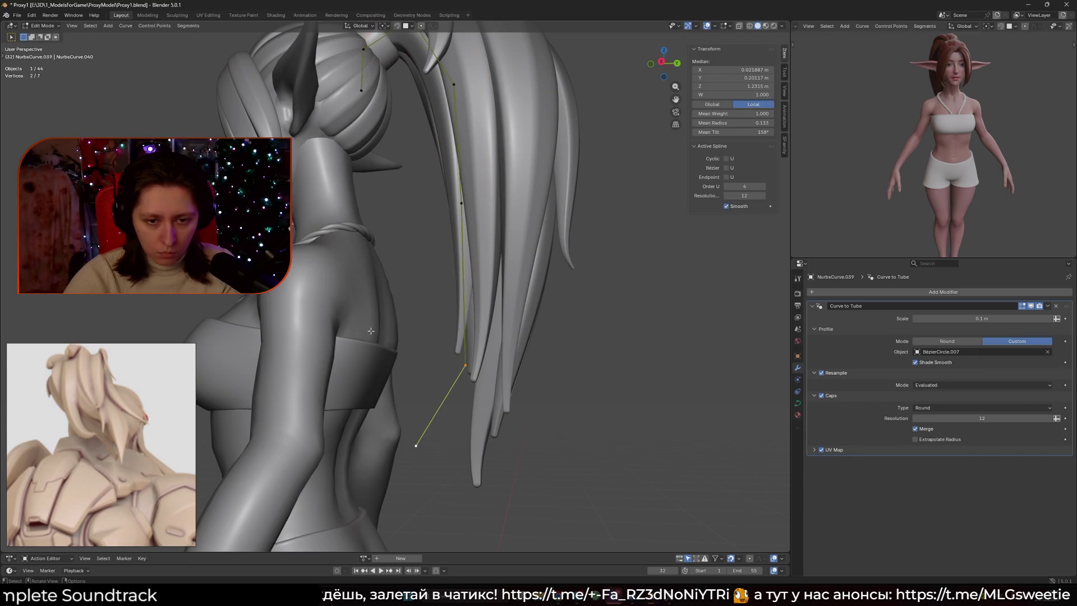
key(g)
click(530, 418)
Pull the strand's bottom endpoint outward, fine-tune it, and return to Object Mode.
middle_drag(530, 418, 493, 264)
click(470, 208)
drag(481, 363, 477, 366)
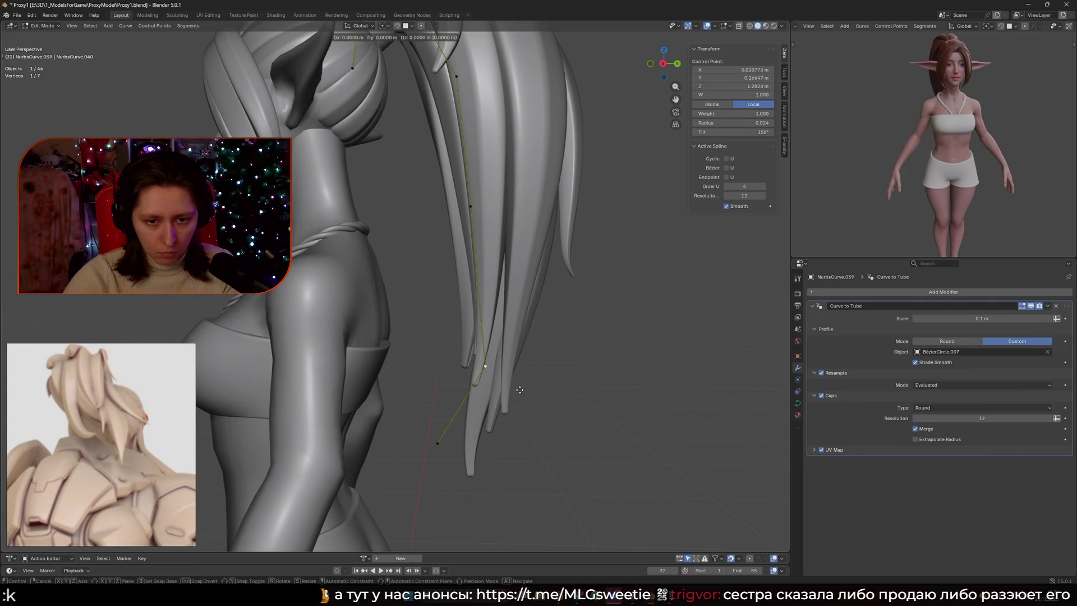
drag(437, 444, 406, 442)
middle_drag(464, 418, 441, 358)
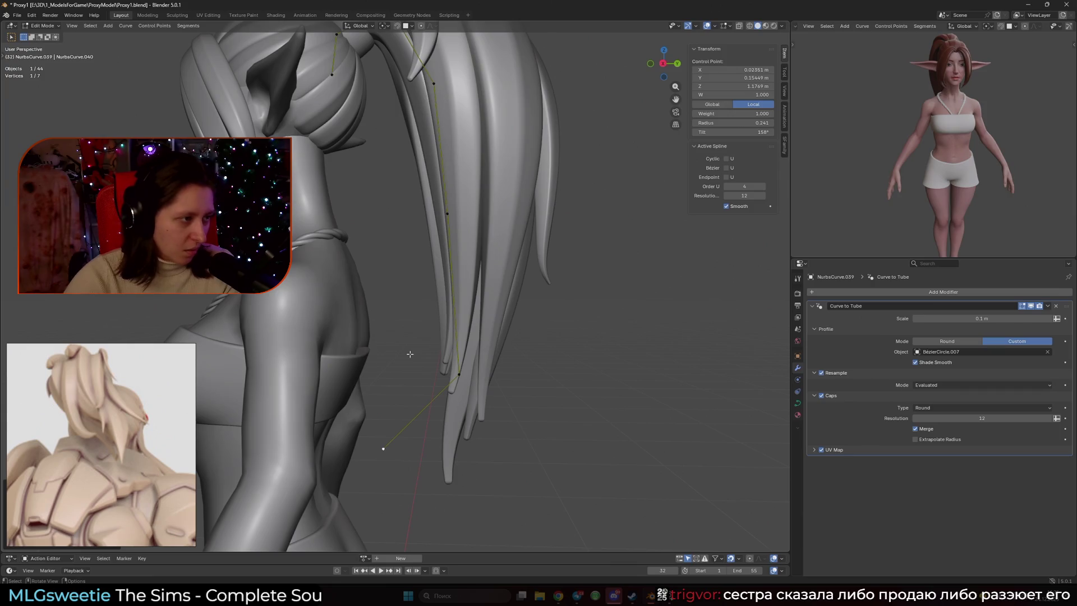
key(Tab)
Open strand NurbsCurve.023 in Edit Mode and box-select its lower points.
mouse_move(409, 352)
middle_down()
mouse_move(496, 297)
mouse_move(370, 246)
middle_up()
key(Tab)
drag(356, 241, 488, 406)
Move the selected lower points of NurbsCurve.023 to a new position.
key(g)
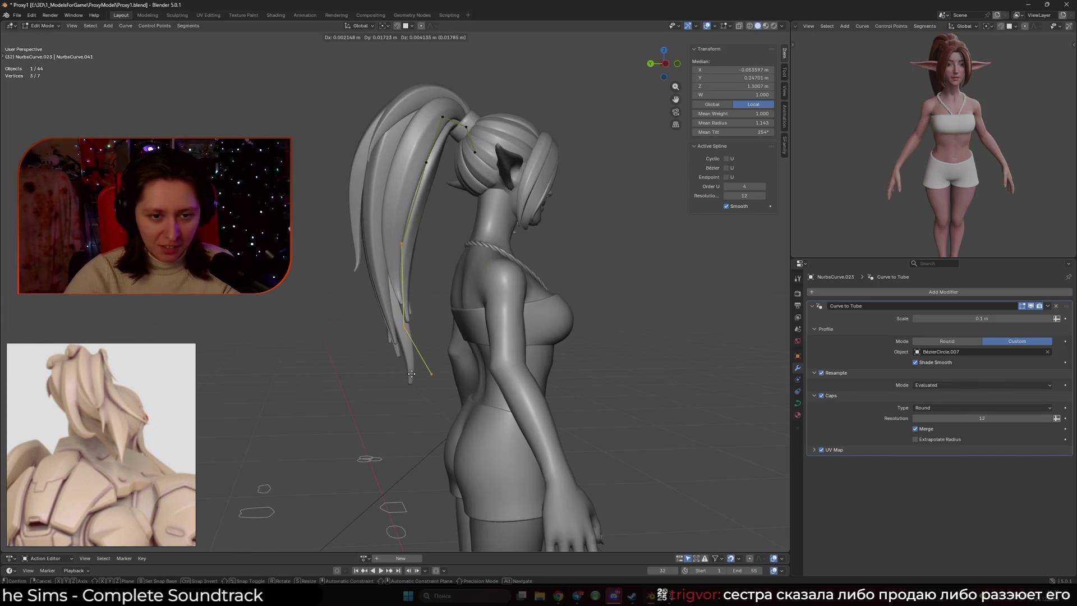
click(412, 374)
scroll(412, 374, up, 2)
middle_drag(412, 374, 511, 386)
Subdivide the strand to add a point and set a new thickness on its lower points.
key(alt+s)
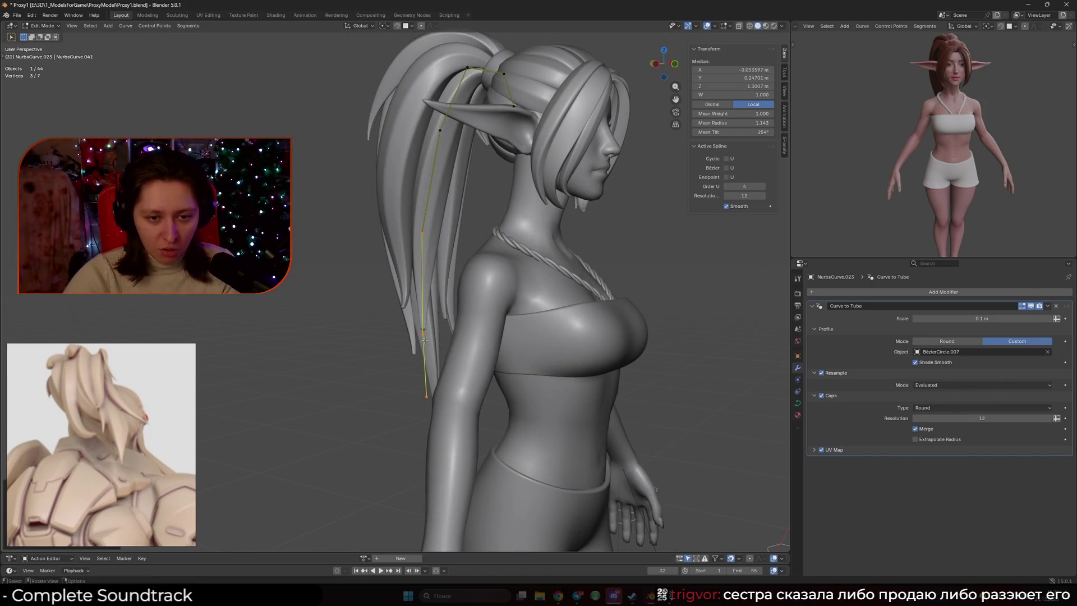
right_click(440, 393)
click(393, 351)
scroll(434, 352, up, 2)
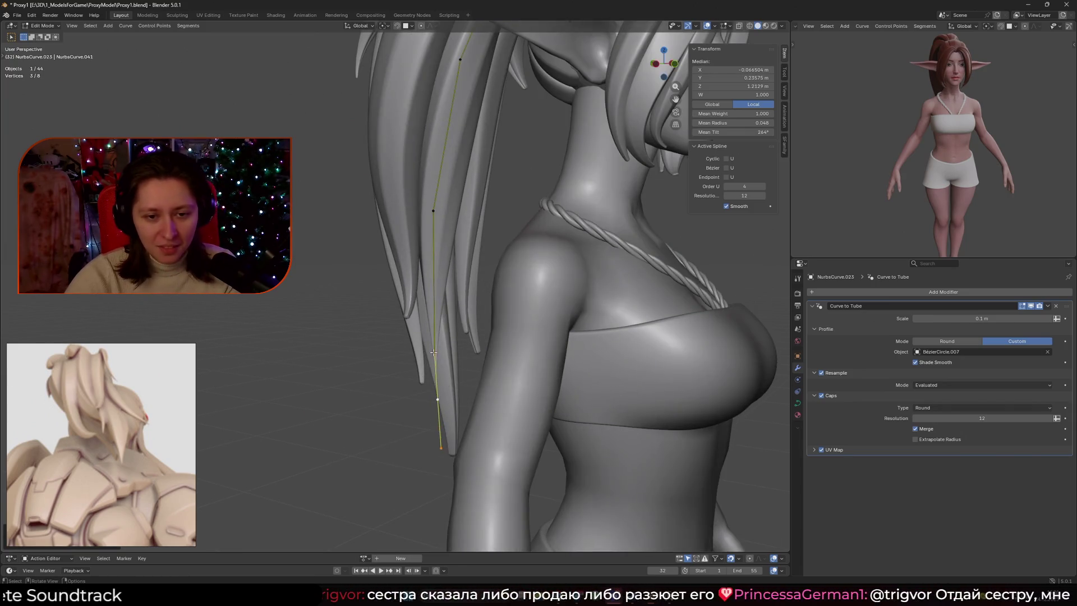
shift+drag(388, 354, 473, 452)
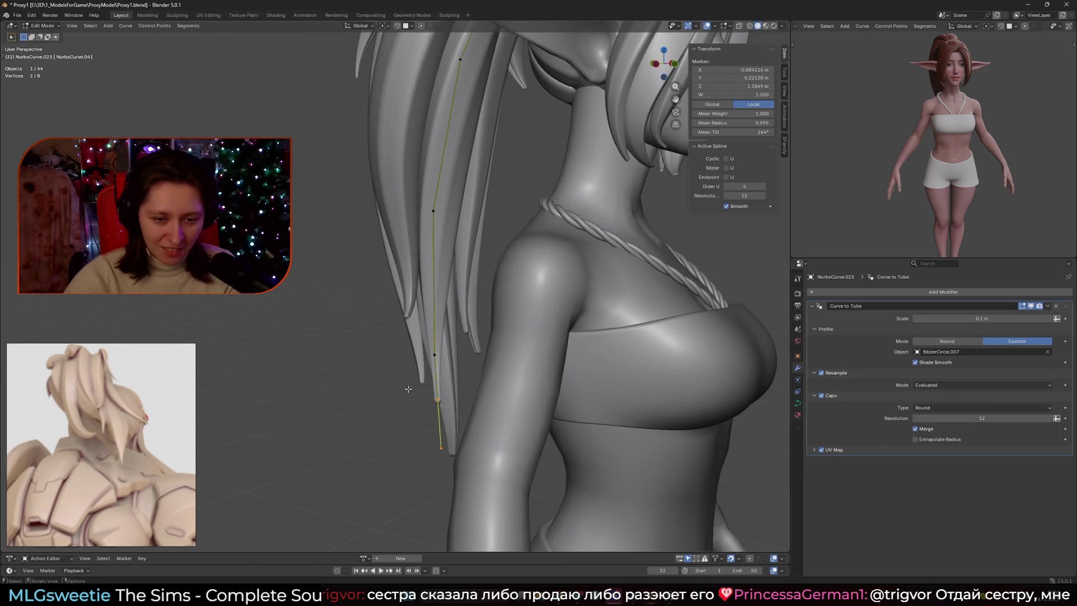
click(484, 373)
Thin the strand tip's radius and add the end point to the selection.
click(449, 435)
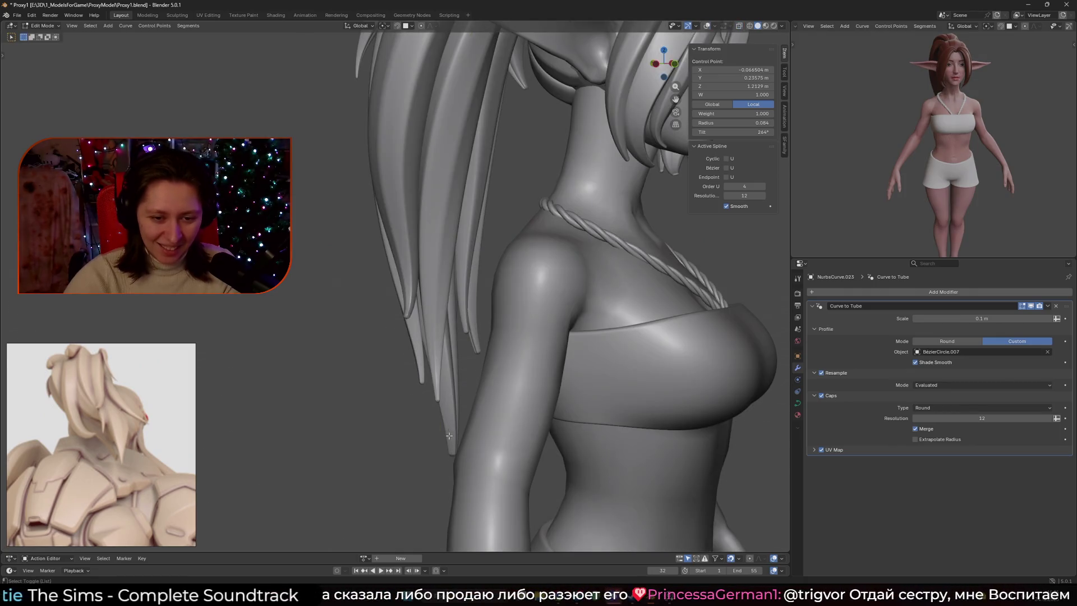
click(484, 422)
mouse_move(484, 423)
shift+middle_down()
mouse_move(427, 374)
mouse_move(477, 382)
mouse_move(506, 423)
shift+middle_up()
mouse_move(506, 423)
shift+mouse_down()
mouse_move(410, 282)
mouse_move(419, 327)
shift+mouse_up()
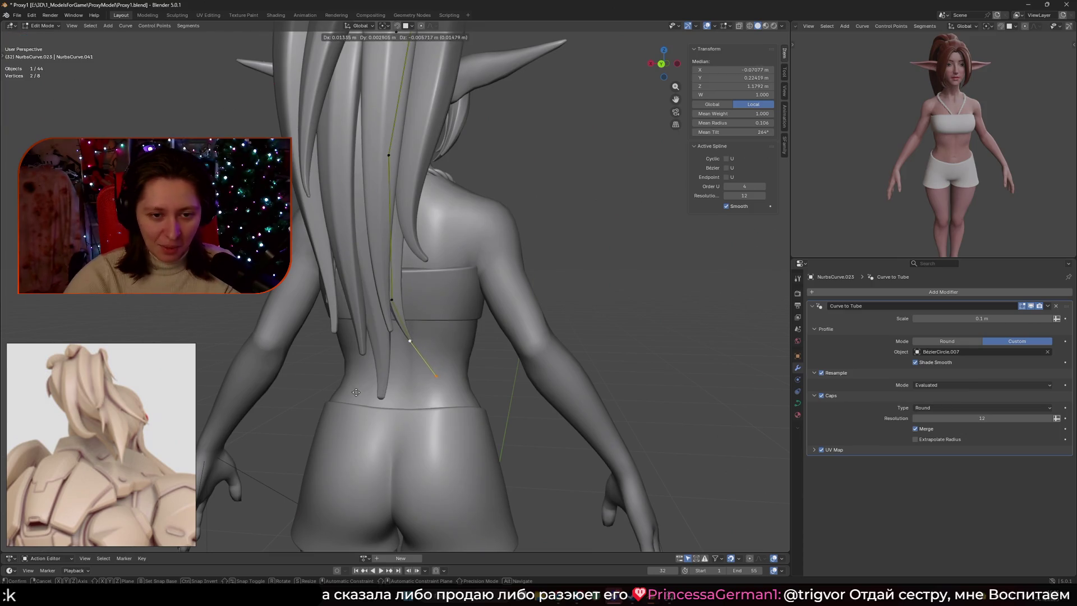
Move the strand's two end points down toward the character's back.
middle_drag(411, 308, 508, 412)
key(g)
key(z)
mouse_move(429, 287)
middle_down()
mouse_move(505, 311)
mouse_move(480, 343)
mouse_move(424, 352)
mouse_move(463, 343)
mouse_move(472, 354)
mouse_move(444, 350)
middle_up()
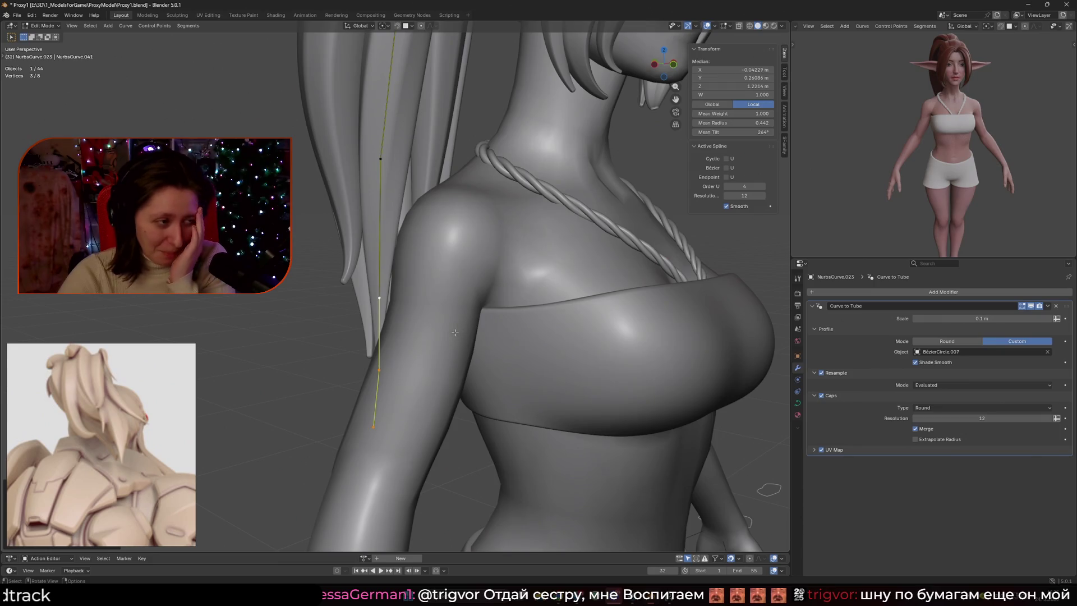
middle_drag(453, 327, 443, 352)
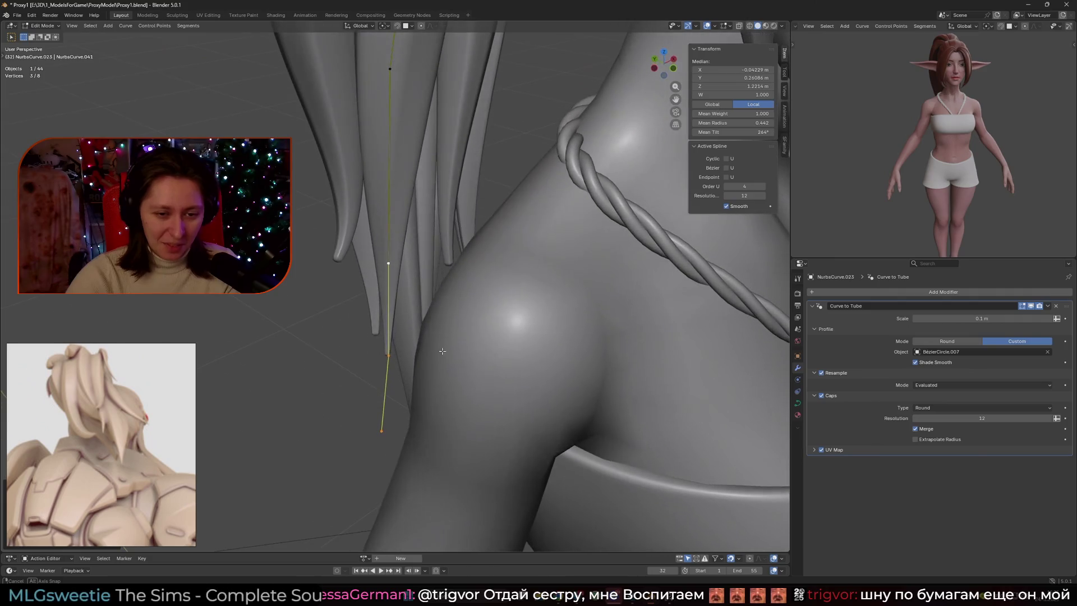
drag(430, 464, 430, 464)
mouse_move(430, 464)
middle_down()
mouse_move(533, 349)
mouse_move(493, 411)
middle_up()
key(g)
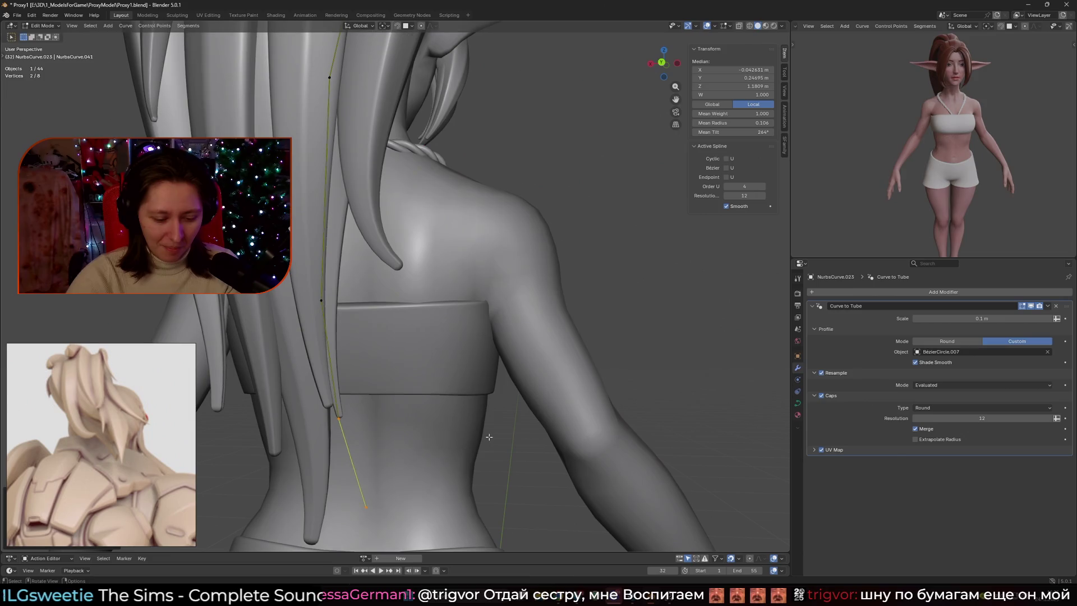
click(476, 436)
Settle the strand tip against the back and return to Object Mode.
mouse_move(475, 436)
middle_down()
mouse_move(404, 415)
mouse_move(394, 390)
middle_up()
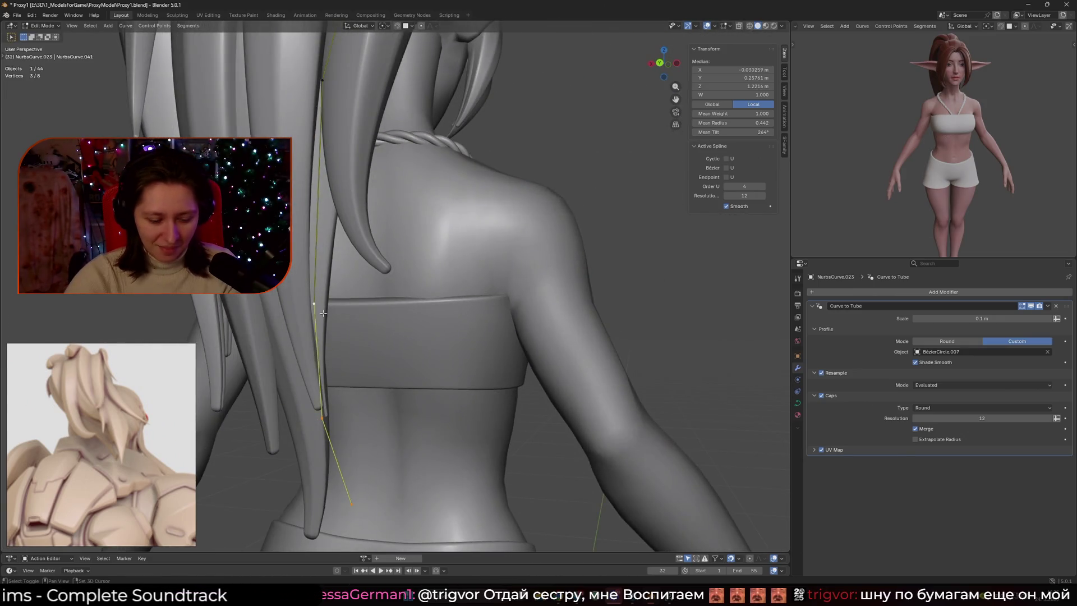
middle_drag(323, 314, 351, 326)
key(g)
click(419, 322)
key(Tab)
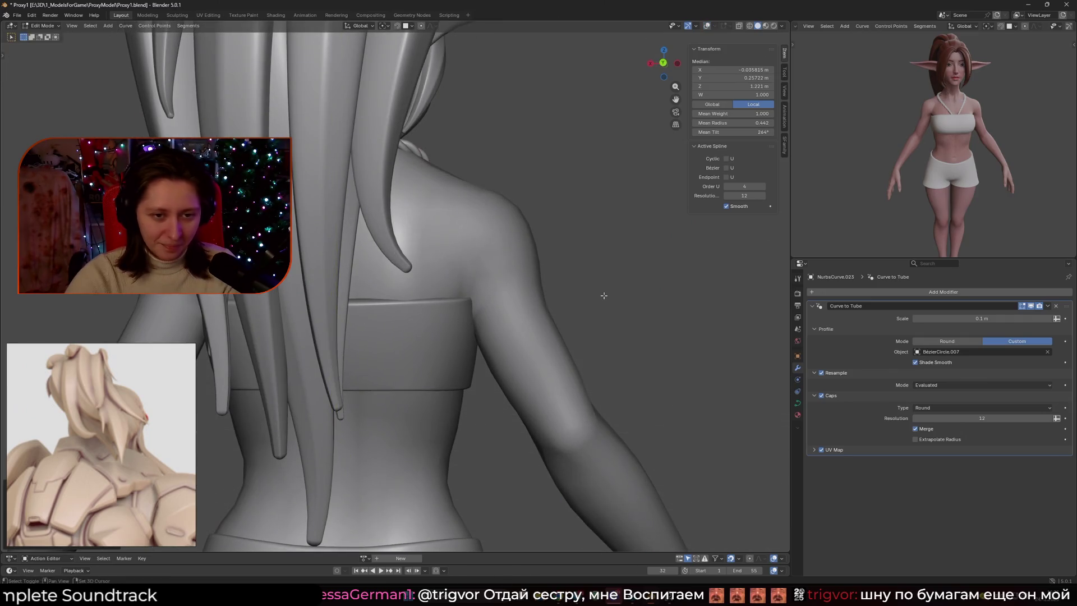
Enter Edit Mode on the strand over the shoulder and move its two lower points.
scroll(402, 294, down, 5)
mouse_move(402, 294)
middle_down()
mouse_move(421, 300)
mouse_move(435, 286)
mouse_move(384, 291)
mouse_move(472, 340)
mouse_move(513, 321)
middle_up()
scroll(385, 292, up, 4)
click(356, 290)
key(Tab)
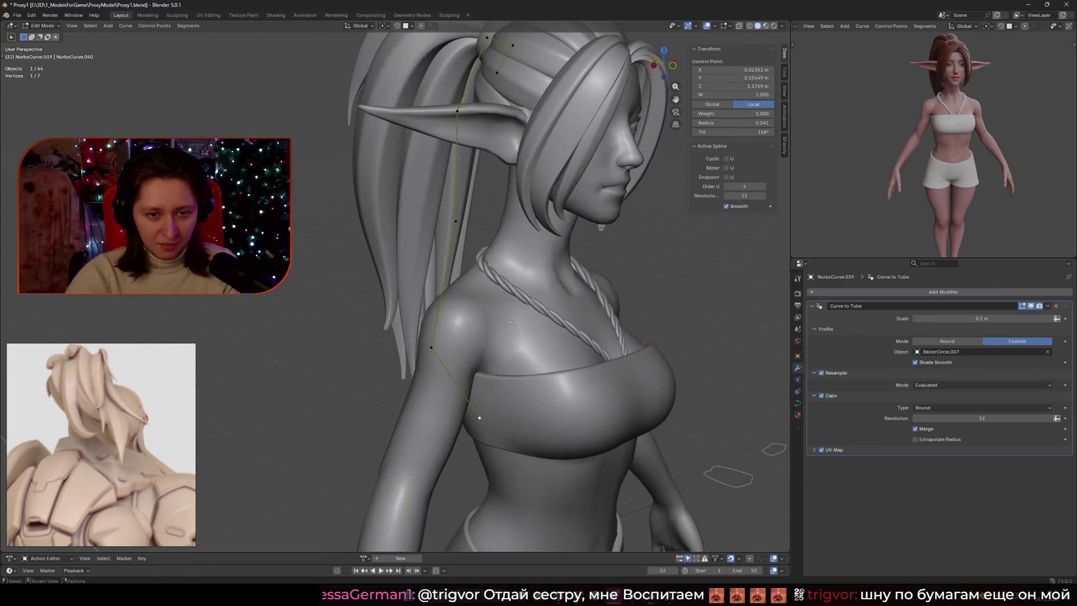
mouse_move(525, 449)
middle_down()
mouse_move(465, 265)
mouse_move(432, 314)
mouse_move(399, 339)
mouse_move(388, 331)
middle_up()
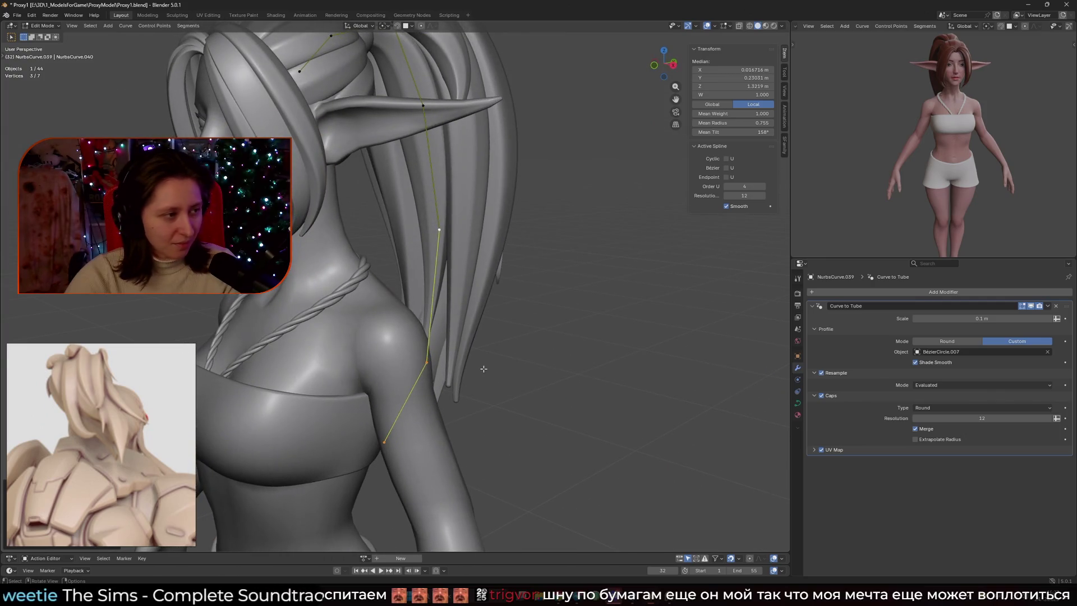
mouse_move(488, 373)
middle_down()
mouse_move(465, 374)
mouse_move(442, 330)
middle_up()
drag(345, 300, 479, 459)
mouse_move(479, 459)
middle_down()
mouse_move(493, 430)
mouse_move(450, 303)
mouse_move(425, 295)
mouse_move(520, 320)
mouse_move(570, 394)
mouse_move(463, 345)
middle_up()
key(g)
click(488, 426)
Adjust a selected control point's position, cancelling one extra move attempt.
key(g)
click(387, 321)
key(Tab)
key(Tab)
scroll(464, 344, up, 3)
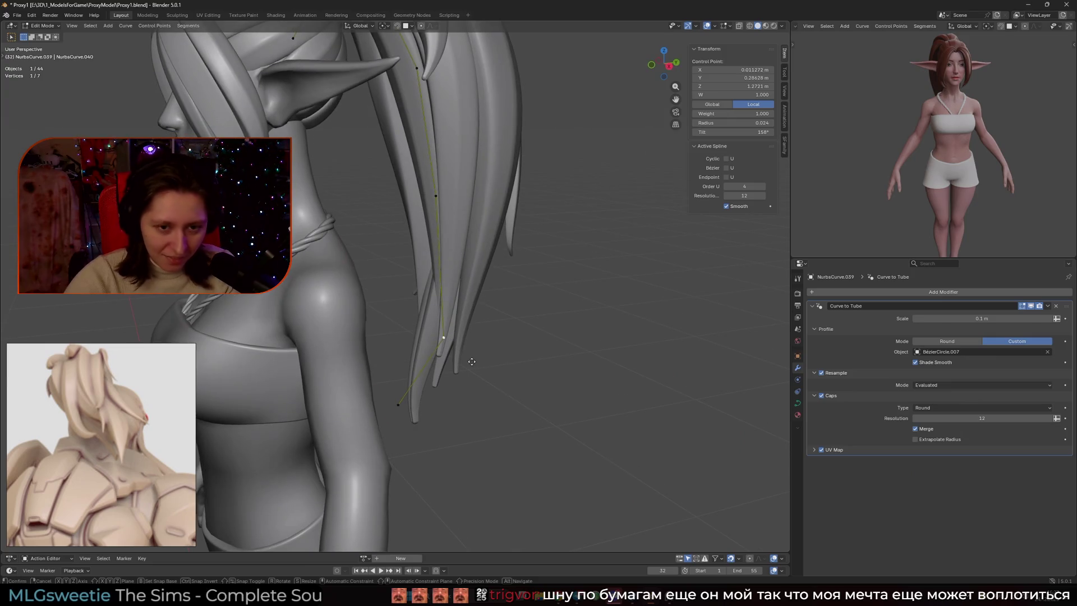
key(g)
click(425, 358)
mouse_move(425, 358)
middle_down()
mouse_move(511, 355)
mouse_move(582, 315)
middle_up()
key(f)
key(g)
right_click(555, 316)
Nudge the strand's bottom endpoint into a new position.
click(356, 458)
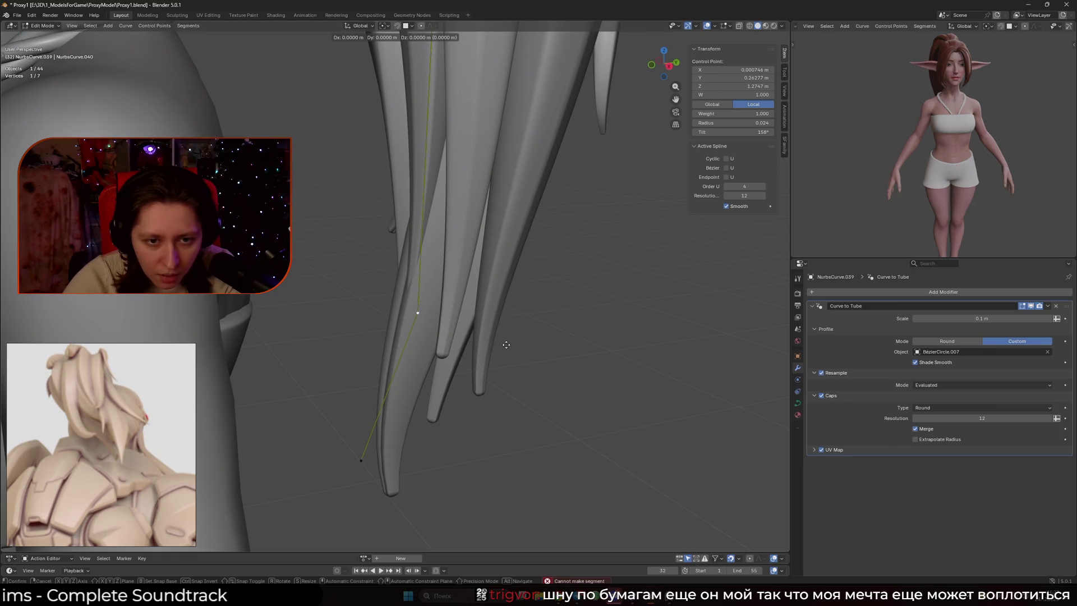
click(414, 312)
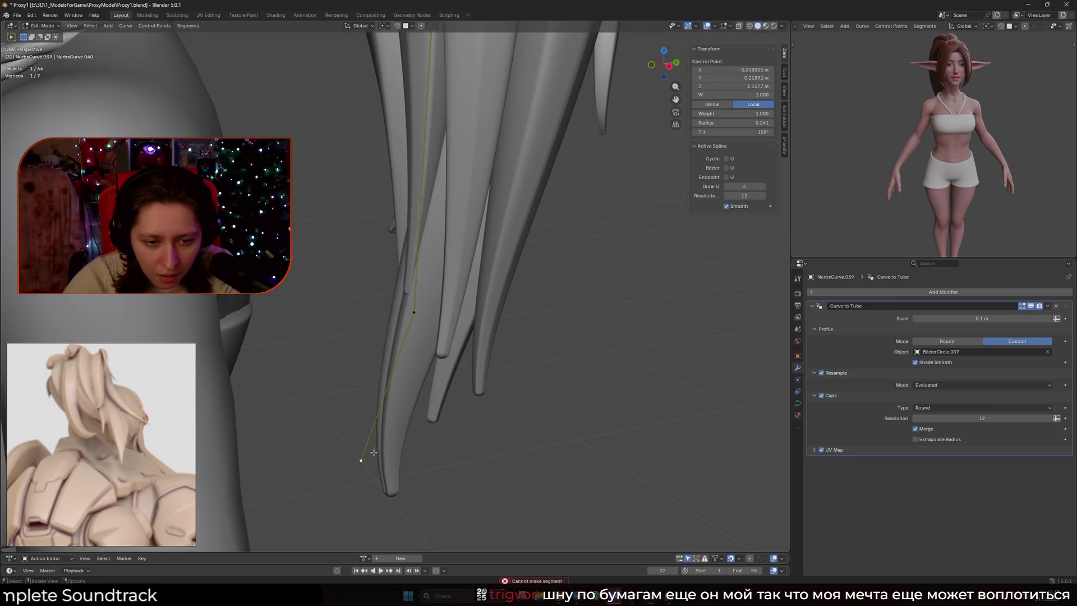
key(g)
click(387, 457)
mouse_move(387, 457)
middle_down()
mouse_move(506, 422)
mouse_move(505, 432)
middle_up()
Move the middle and bottom points together to tuck the tip against the arm, then return to Object Mode.
click(427, 315)
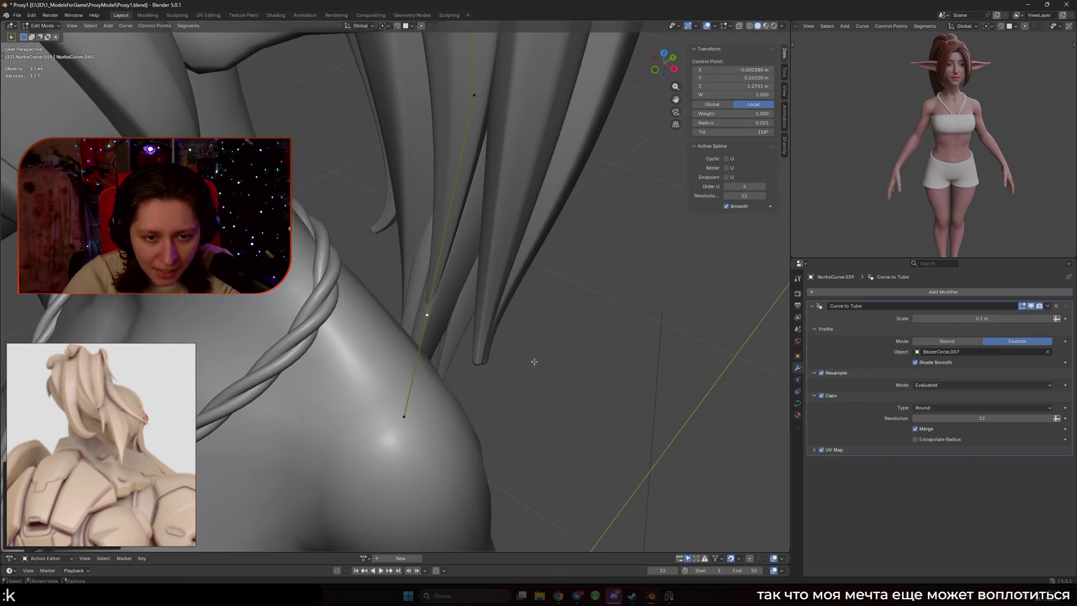
shift+click(399, 418)
middle_drag(399, 418, 438, 344)
key(g)
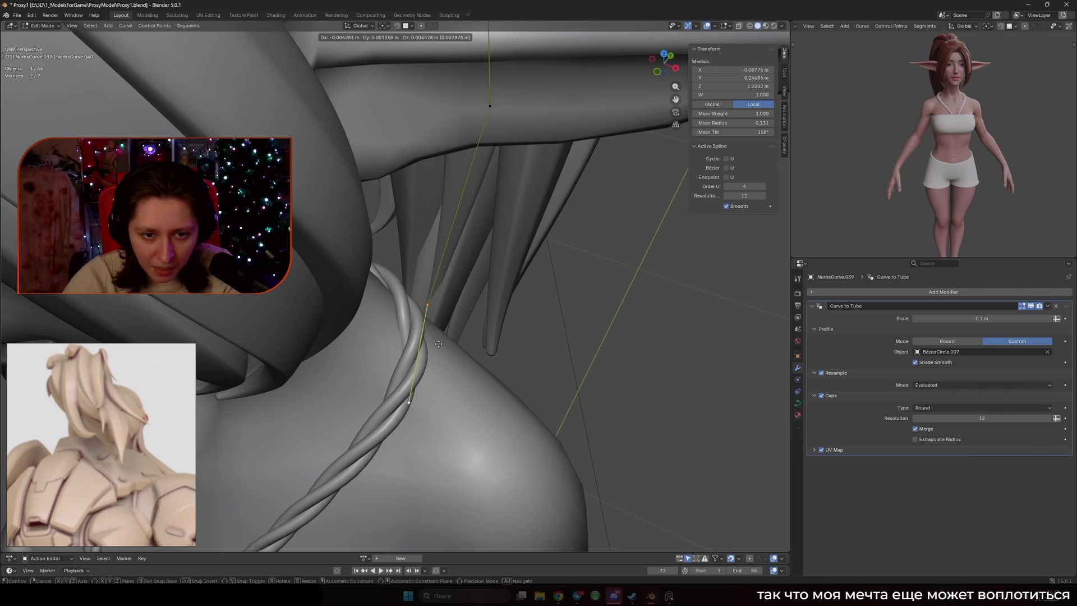
click(432, 311)
key(Tab)
scroll(560, 332, down, 10)
mouse_move(560, 331)
middle_down()
mouse_move(574, 365)
mouse_move(506, 326)
middle_up()
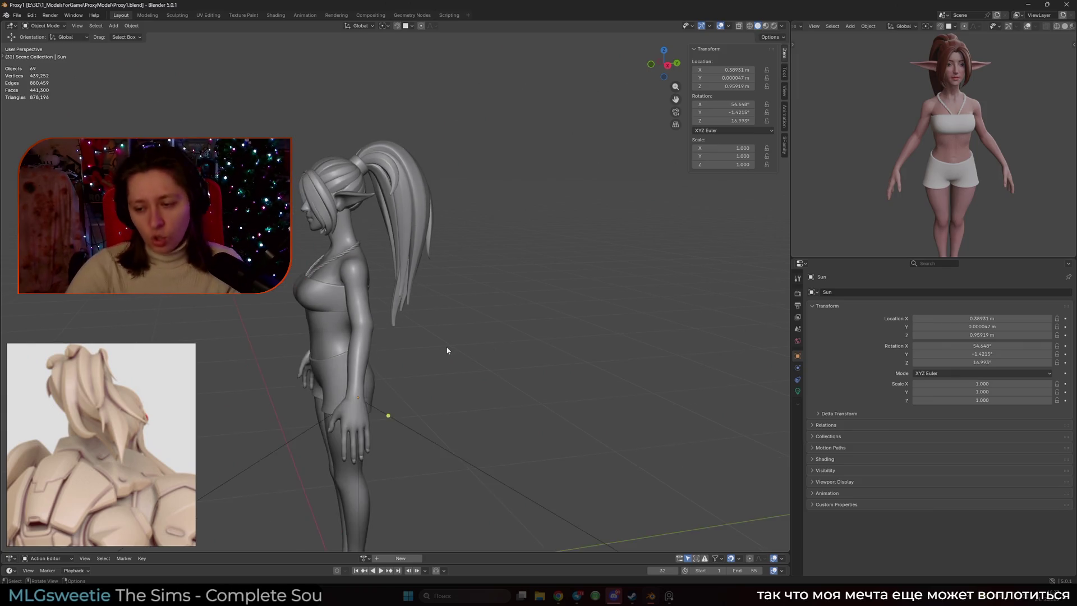
From front view, select NurbsCurve.036 on the back, enter Edit Mode, and start moving its end point.
key(KP_1)
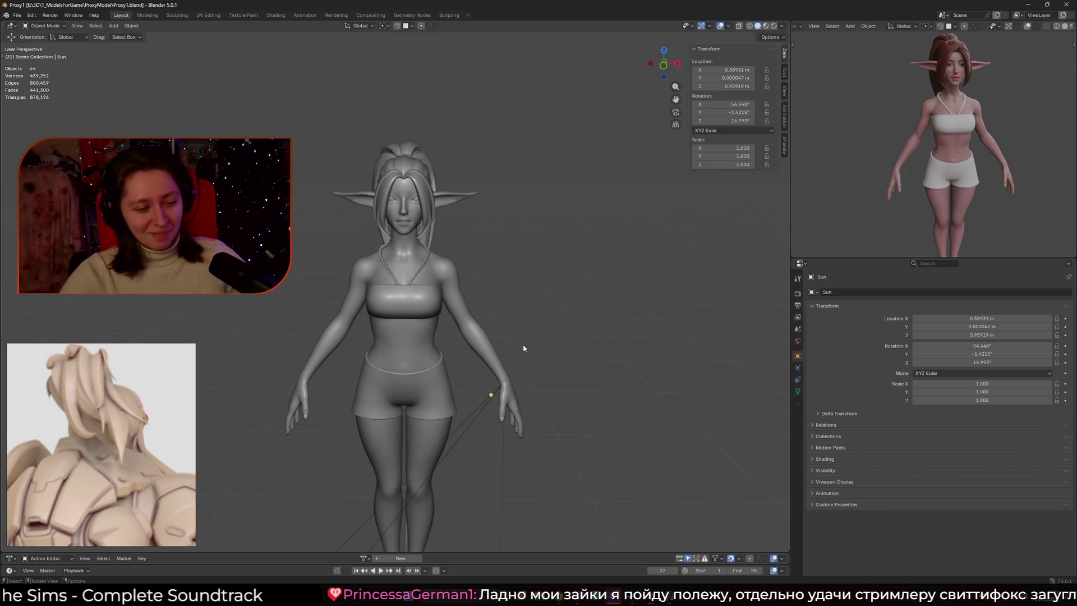
scroll(525, 348, down, 3)
scroll(525, 348, up, 4)
scroll(525, 347, down, 2)
mouse_move(526, 347)
middle_down()
mouse_move(432, 294)
mouse_move(540, 298)
mouse_move(529, 288)
middle_up()
scroll(540, 299, up, 3)
click(427, 285)
key(Tab)
click(528, 275)
key(g)
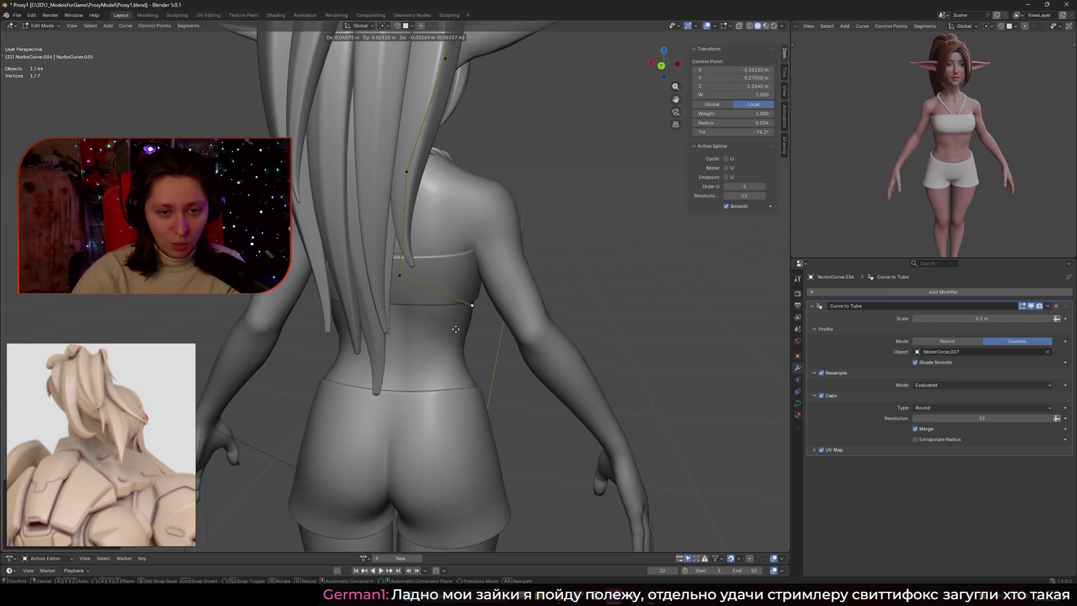
Lower the strand's end point on the back and rotate two control points around Z.
click(433, 333)
mouse_move(433, 333)
middle_down()
mouse_move(348, 328)
mouse_move(388, 328)
mouse_move(376, 327)
middle_up()
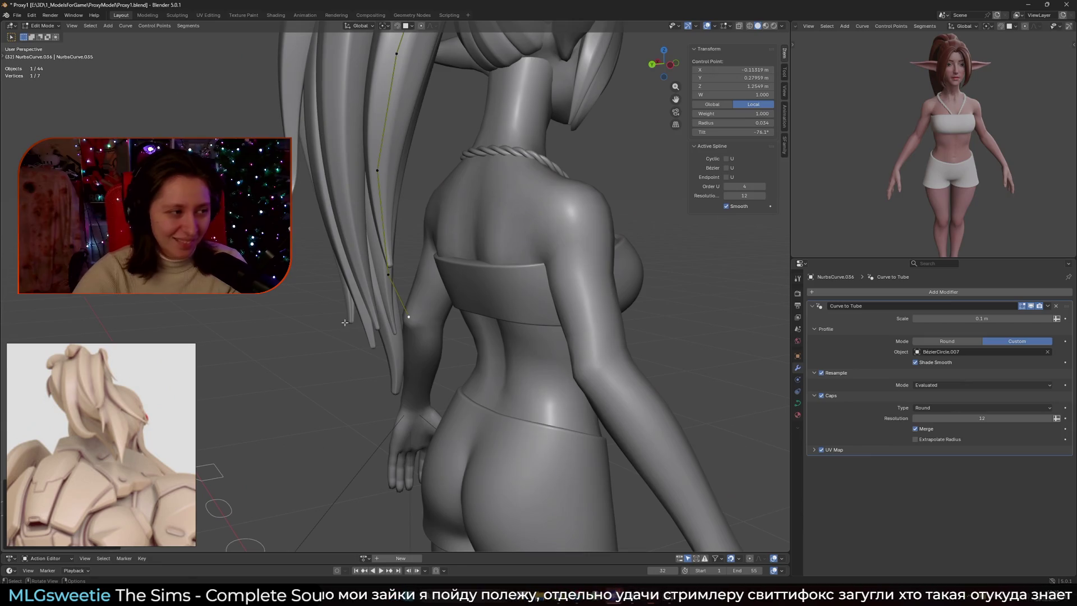
mouse_move(383, 282)
middle_down()
mouse_move(443, 285)
mouse_move(460, 309)
mouse_move(435, 314)
mouse_move(472, 332)
mouse_move(404, 321)
middle_up()
shift+click(410, 283)
key(g)
key(r)
key(z)
click(431, 316)
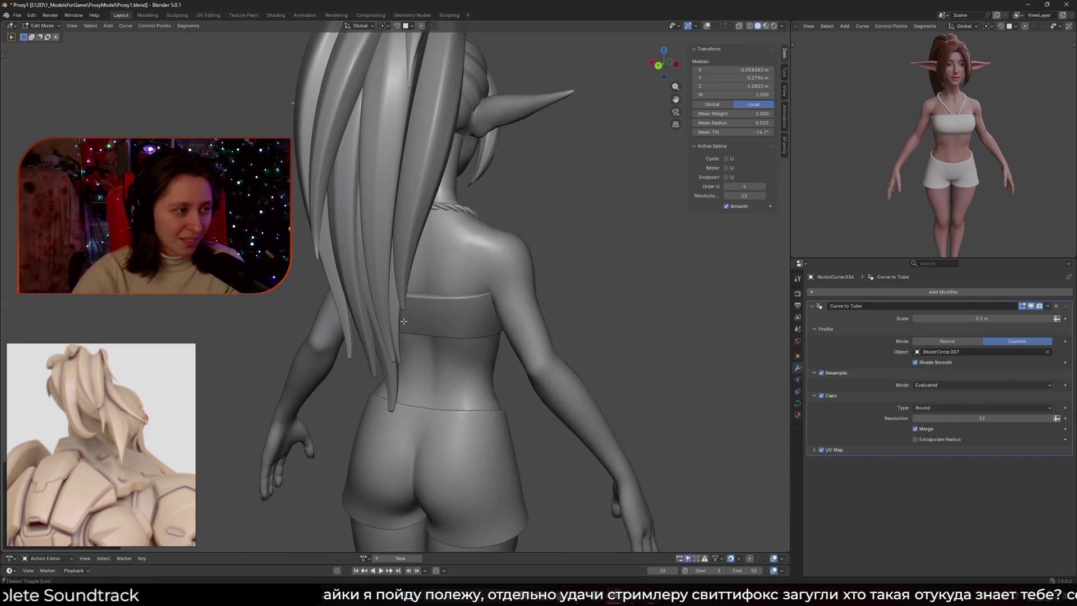
Twist the three lower control points of NurbsCurve.036 with Ctrl+T.
click(554, 314)
middle_drag(506, 308, 511, 396)
key(ctrl+z)
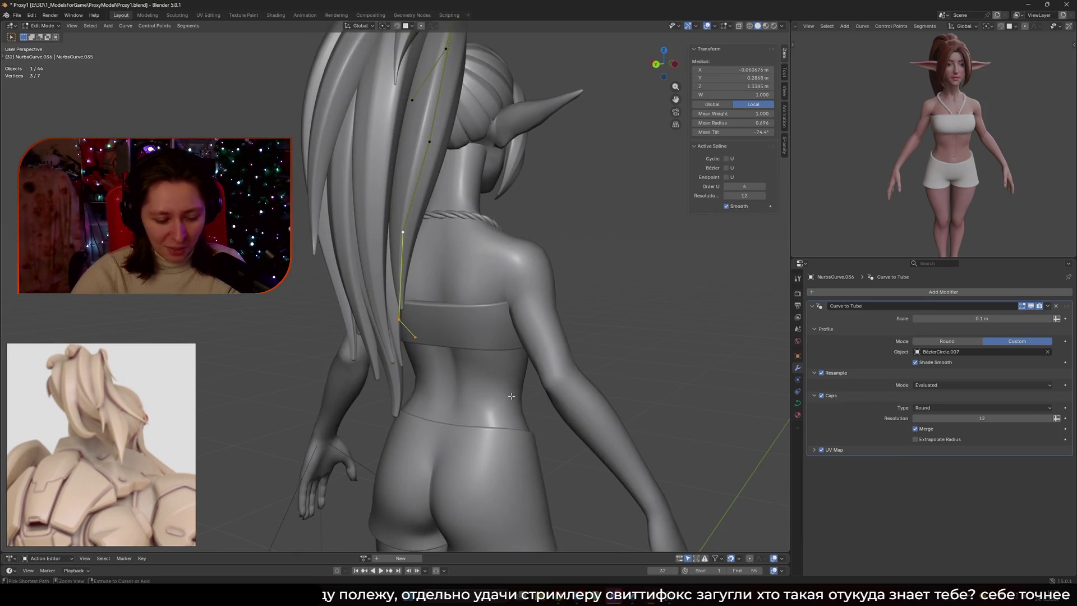
key(ctrl+t)
Shift the strand's end point slightly left and pick the lower end point to adjust.
middle_drag(478, 413, 392, 345)
click(392, 344)
key(g)
click(448, 372)
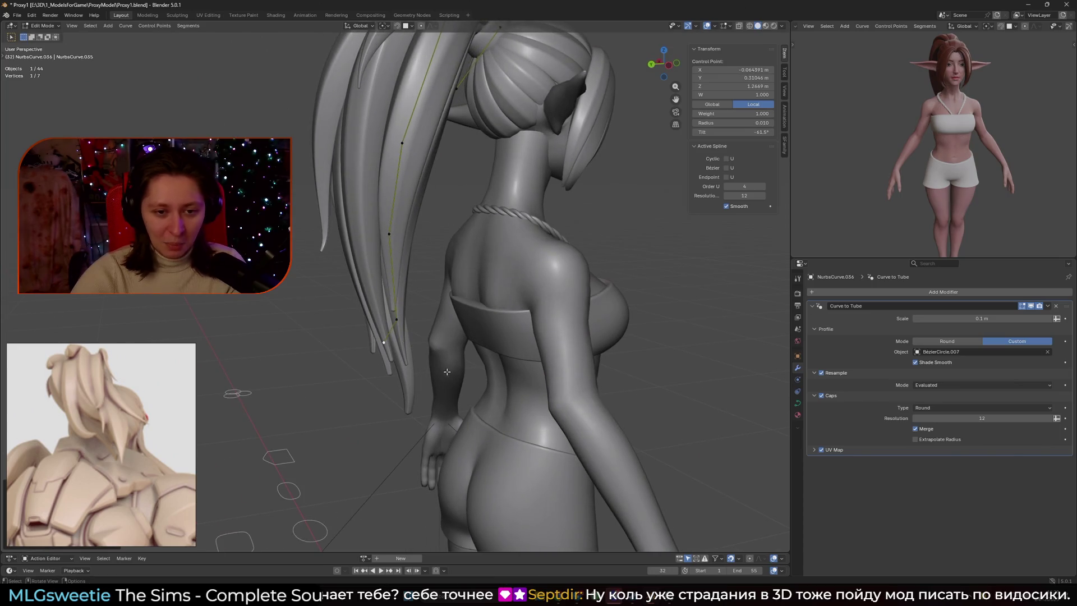
mouse_move(395, 252)
middle_down()
mouse_move(398, 334)
mouse_move(468, 344)
mouse_move(421, 351)
middle_up()
click(398, 334)
click(439, 348)
scroll(421, 350, up, 5)
key(g)
Reposition a middle control point of the strand, checking from the character's back.
click(466, 354)
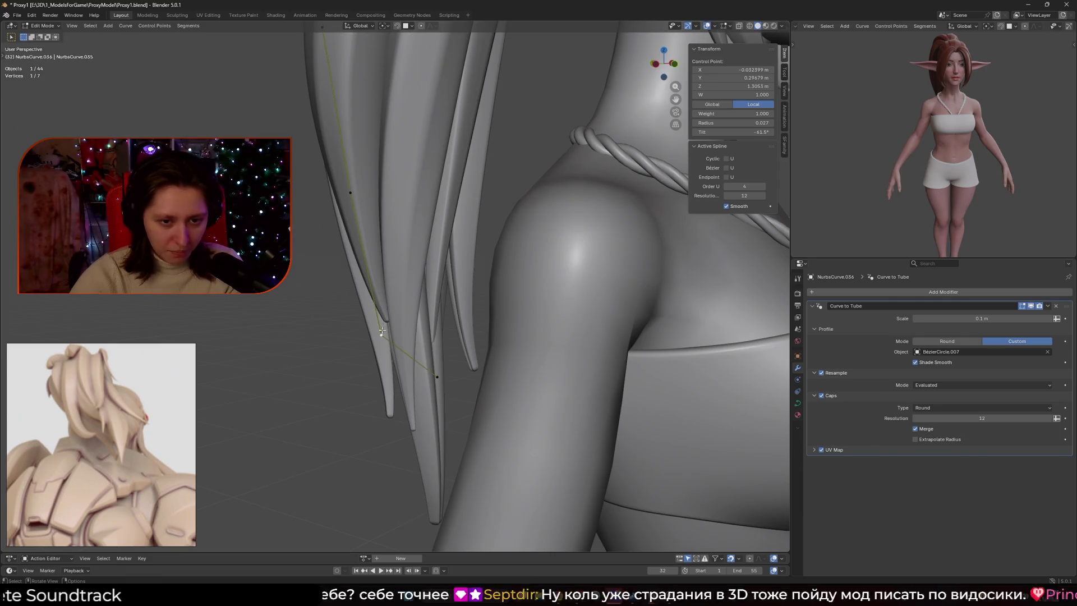
click(402, 330)
key(g)
click(426, 326)
mouse_move(426, 325)
middle_down()
mouse_move(500, 324)
mouse_move(488, 323)
middle_up()
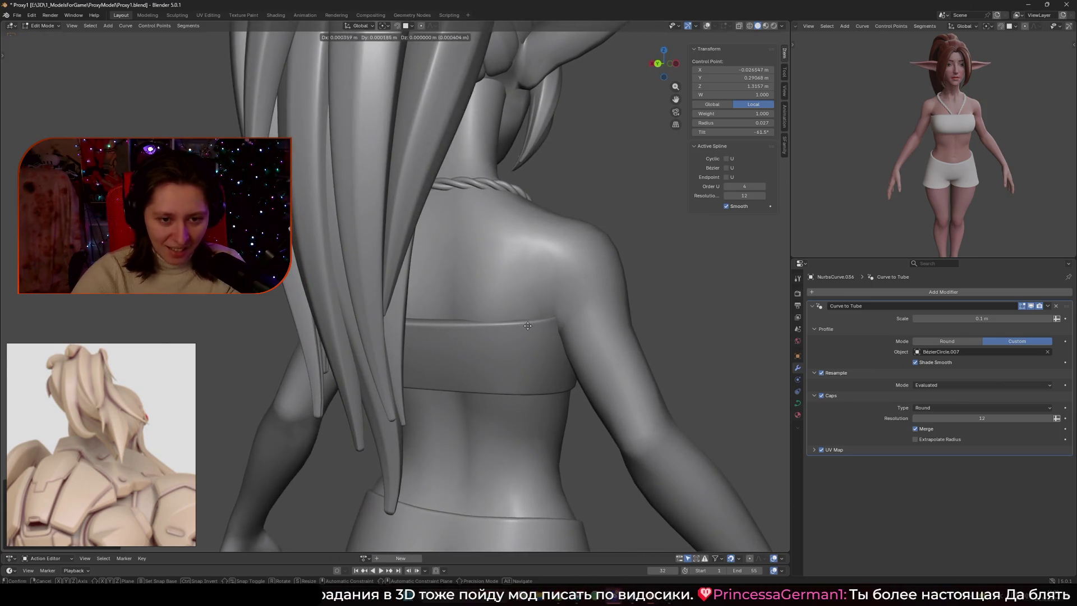
click(393, 314)
middle_drag(393, 314, 428, 329)
Move the strand's tip point down along the back.
click(436, 368)
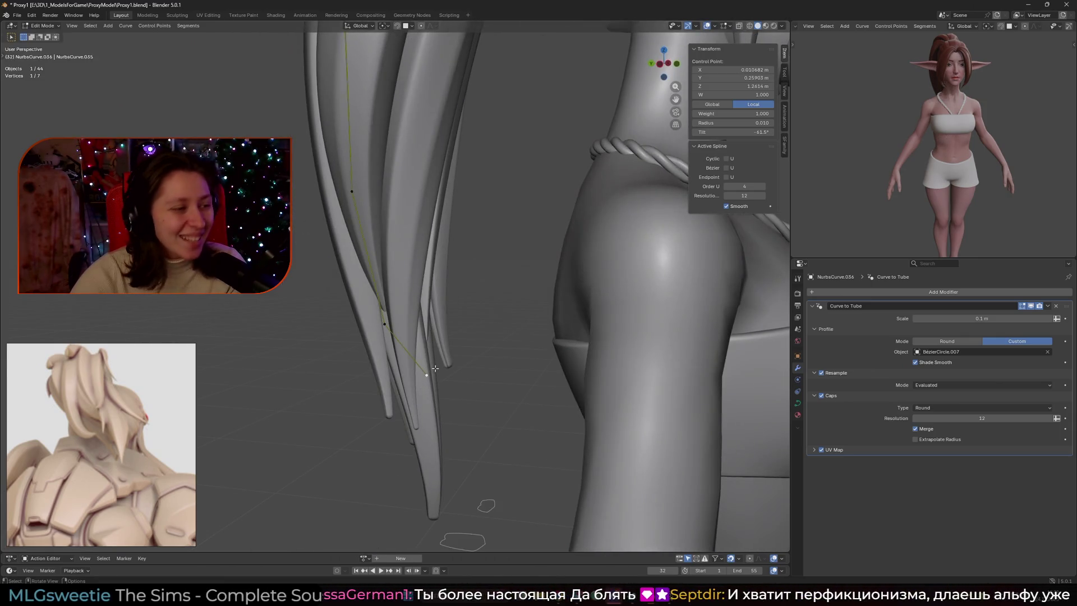
key(g)
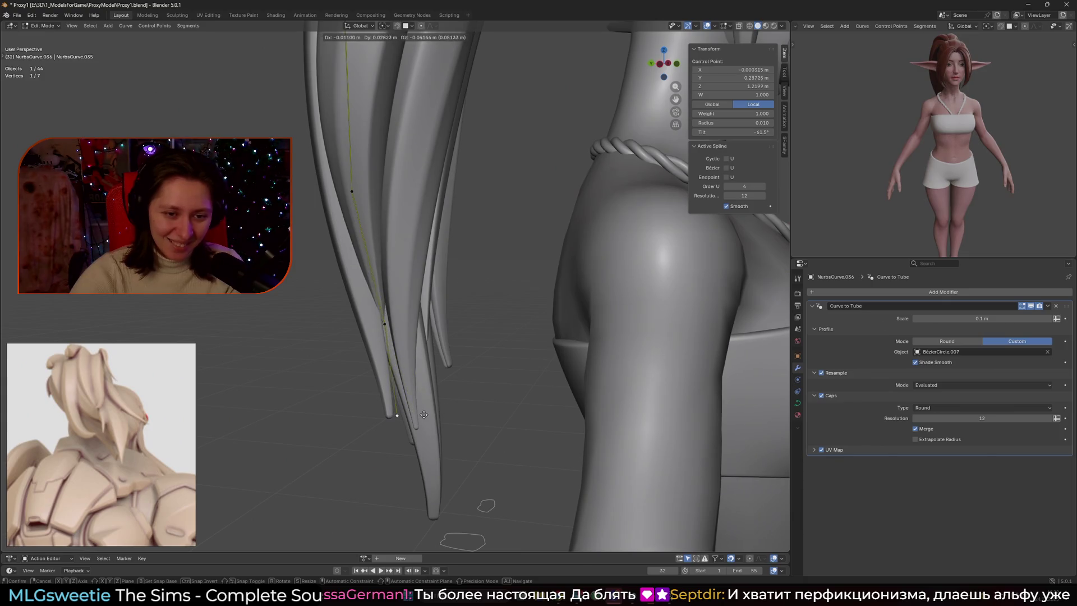
mouse_move(404, 412)
middle_down()
mouse_move(492, 417)
mouse_move(438, 396)
middle_up()
click(492, 418)
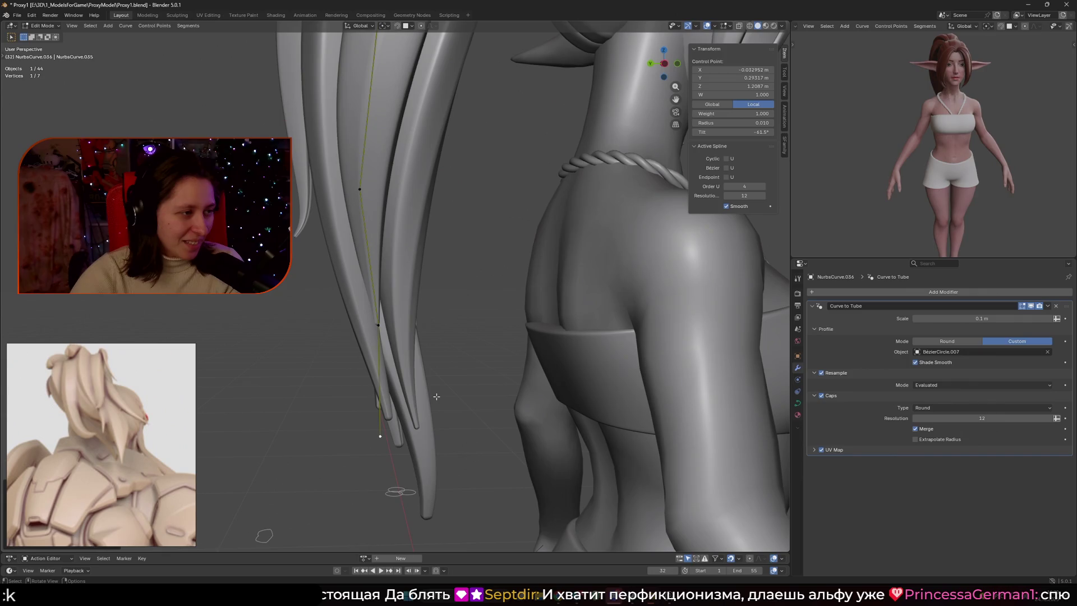
mouse_move(401, 379)
middle_down()
mouse_move(447, 348)
mouse_move(385, 344)
middle_up()
key(g)
right_click(443, 348)
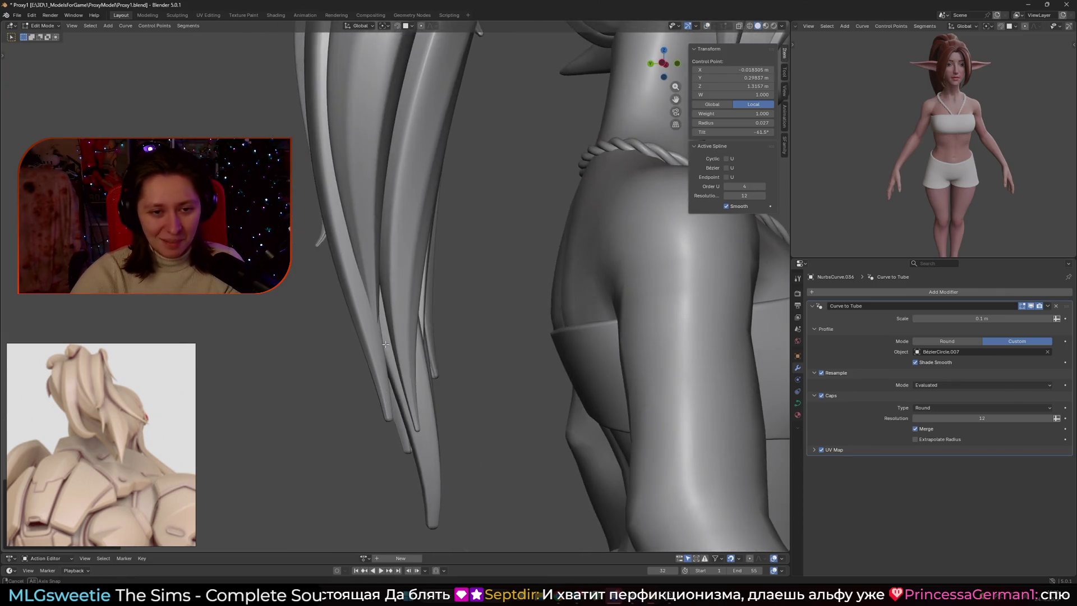
Nudge the bottom and an upper control point slightly right, then exit and select NurbsCurve.024.
click(380, 438)
key(g)
click(425, 406)
mouse_move(425, 406)
middle_down()
mouse_move(489, 375)
mouse_move(393, 306)
middle_up()
click(385, 303)
key(g)
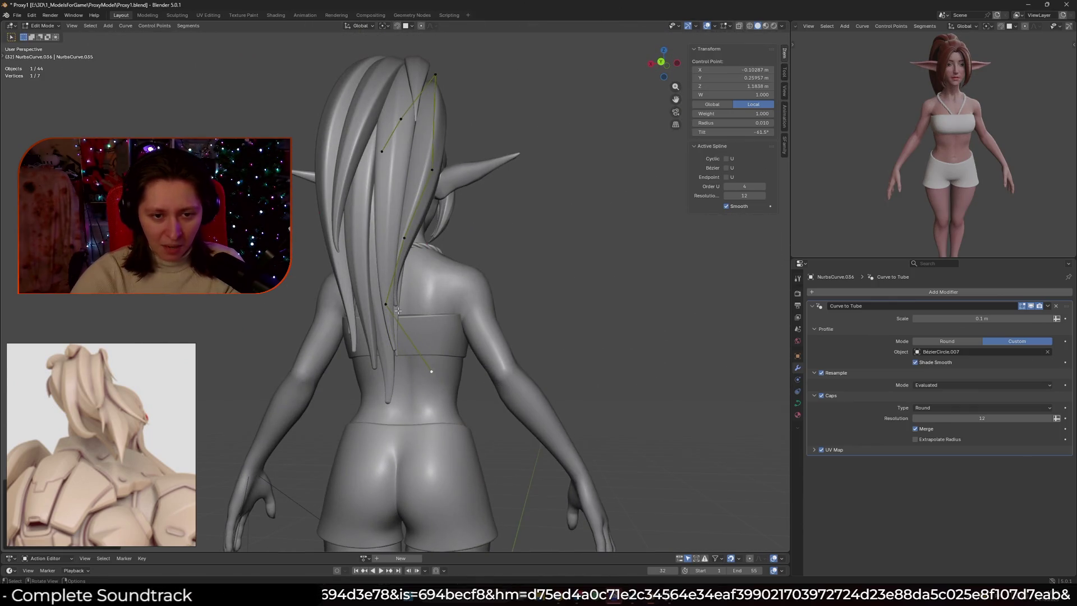
click(407, 307)
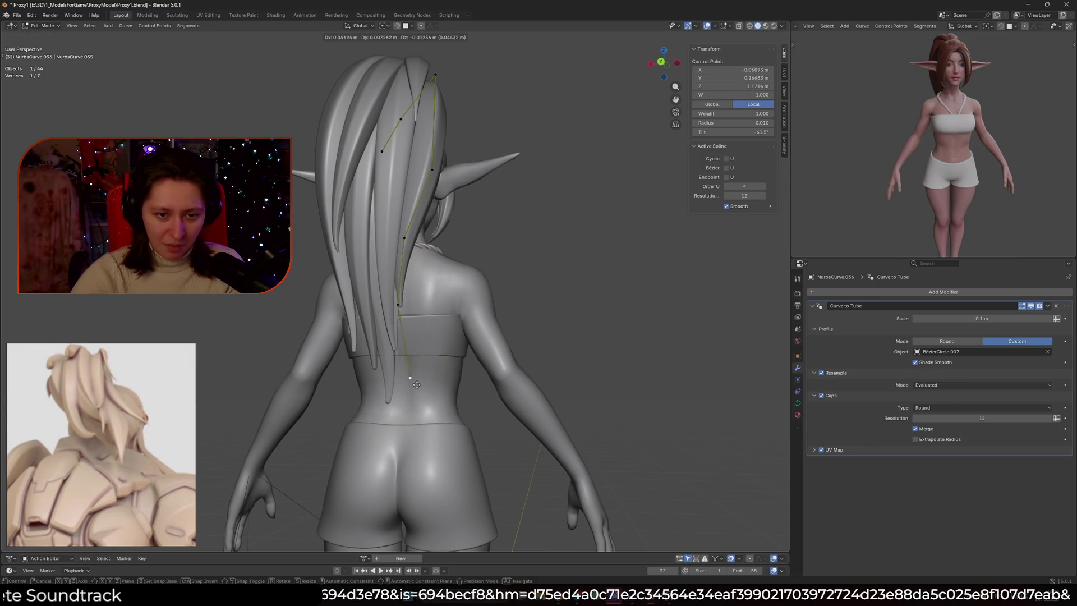
key(g)
click(416, 307)
scroll(440, 258, down, 2)
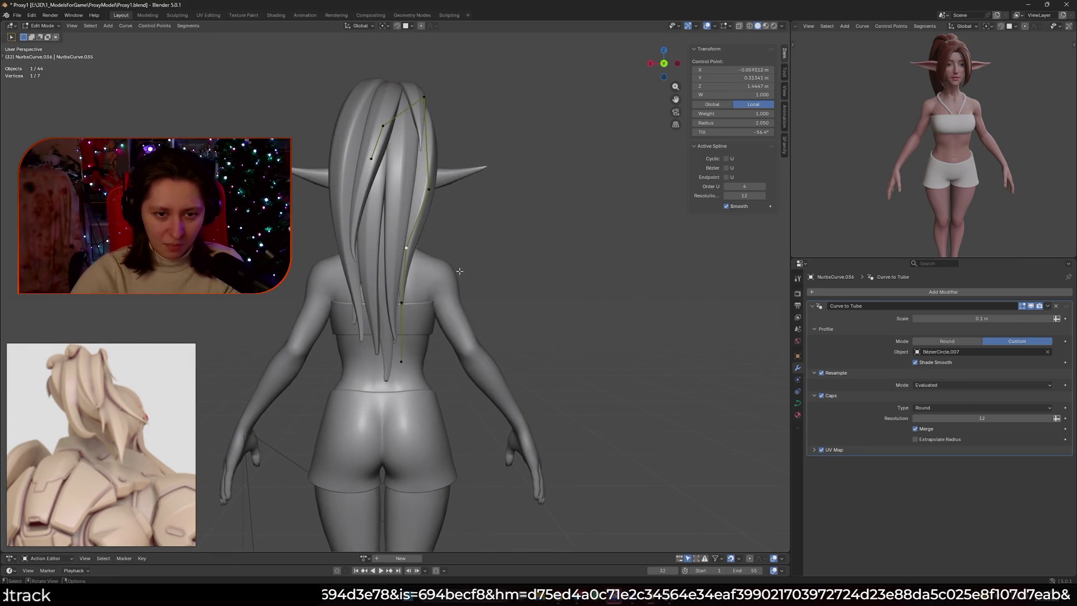
key(Tab)
click(351, 291)
Nudge NurbsCurve.024's bottom control point slightly right in Edit Mode.
key(Tab)
click(371, 347)
key(g)
click(384, 349)
key(g)
click(389, 352)
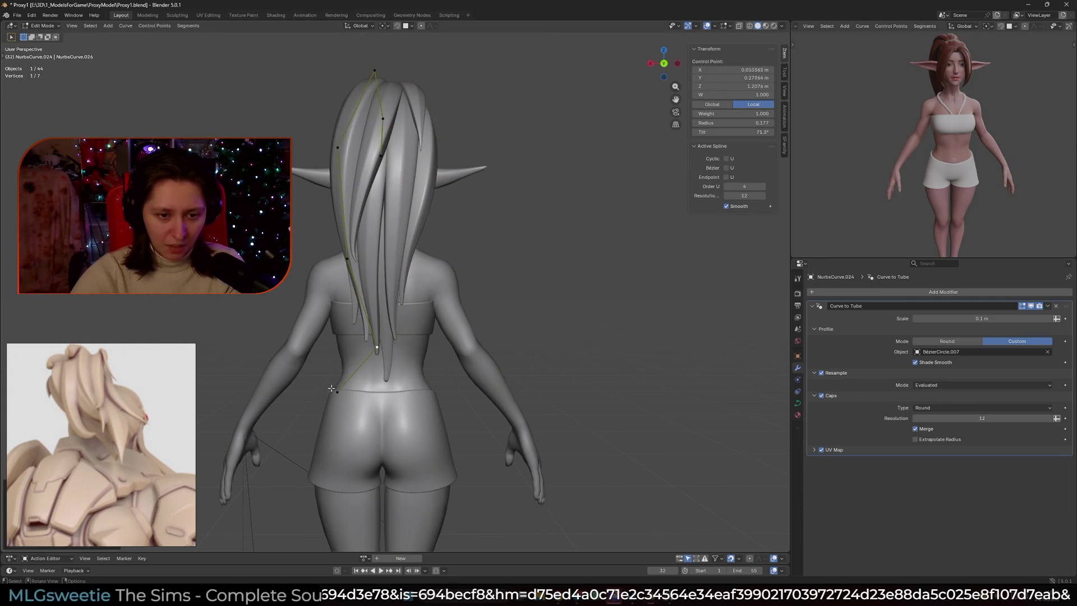
Pull NurbsCurve.024's end point further down, checking it from side and back views.
key(g)
click(388, 391)
mouse_move(387, 391)
middle_down()
mouse_move(469, 354)
mouse_move(485, 363)
mouse_move(459, 355)
middle_up()
key(g)
click(445, 366)
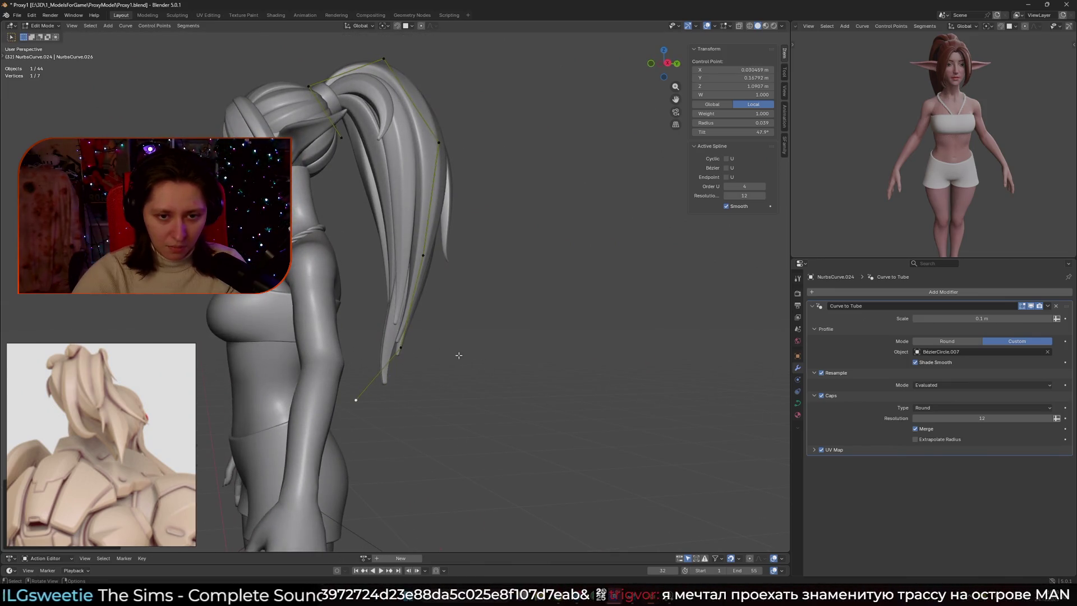
click(406, 339)
scroll(429, 366, up, 2)
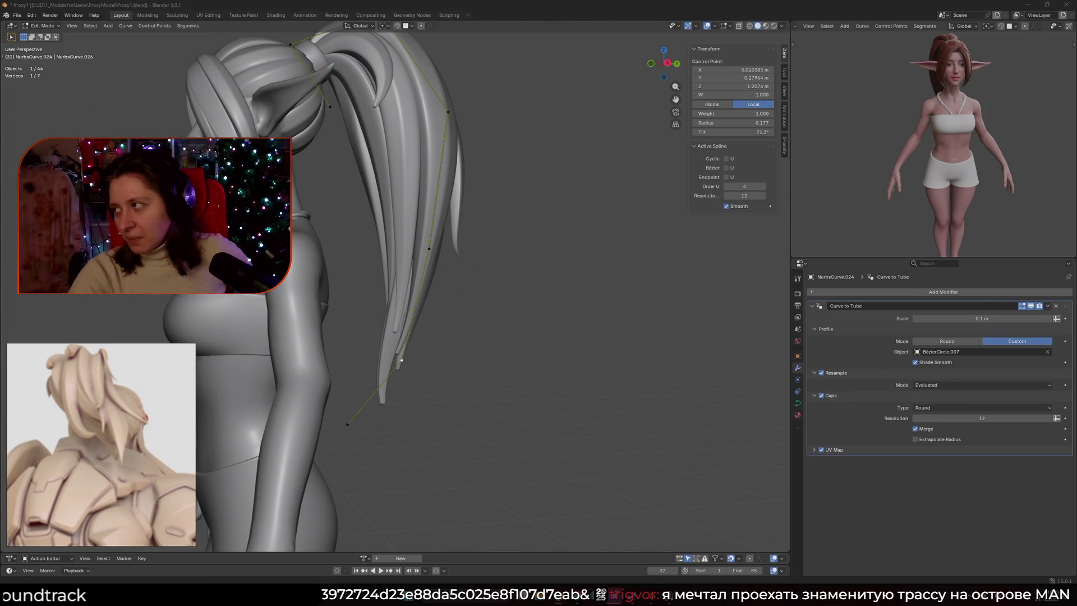
mouse_move(594, 432)
middle_down()
mouse_move(481, 396)
mouse_move(481, 378)
mouse_move(387, 381)
mouse_move(454, 417)
middle_up()
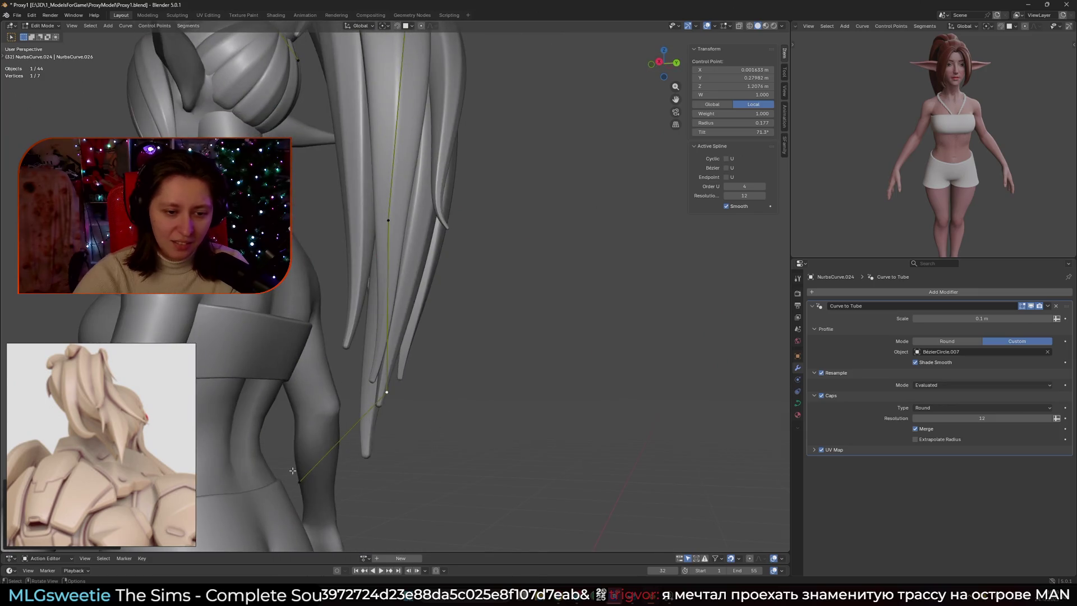
key(g)
click(388, 478)
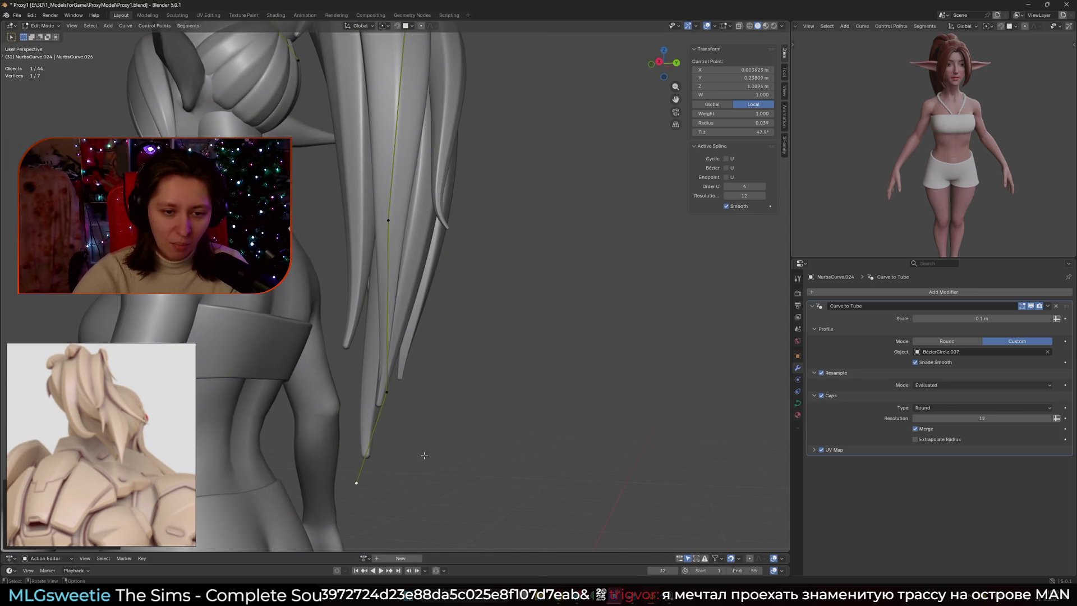
Set a control point's radius to 0.177, subdivide the lower segment and scale the tip inward.
click(380, 410)
key(alt+s)
click(358, 451)
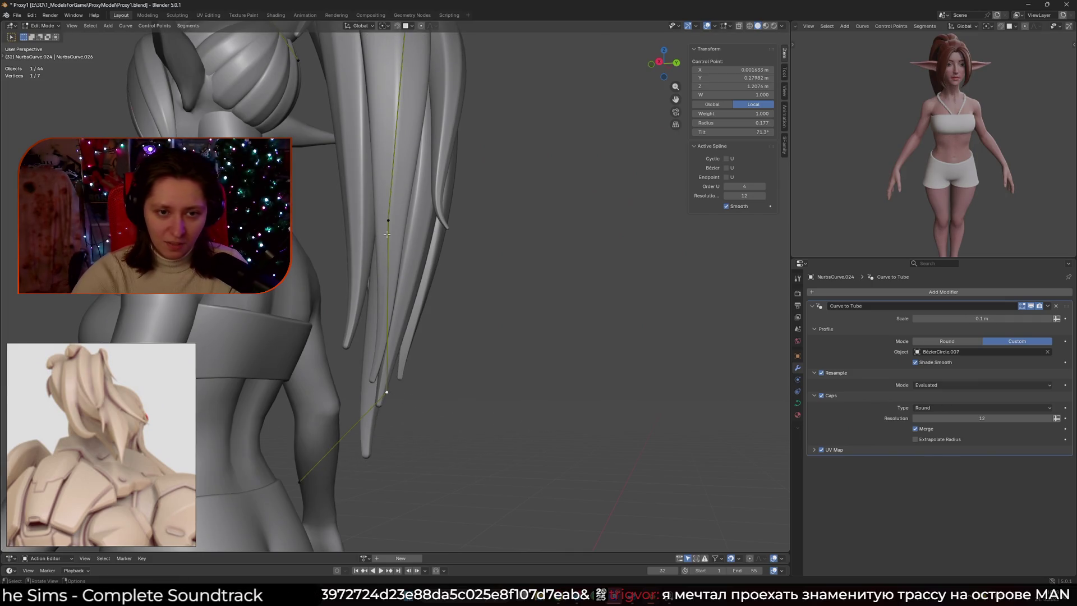
shift+click(307, 487)
right_click(307, 486)
click(297, 356)
key(s)
click(390, 449)
Hide the curve overlays to inspect the strand shape and return to Object Mode.
key(shift+alt+z)
mouse_move(421, 428)
middle_down()
mouse_move(483, 430)
mouse_move(374, 429)
middle_up()
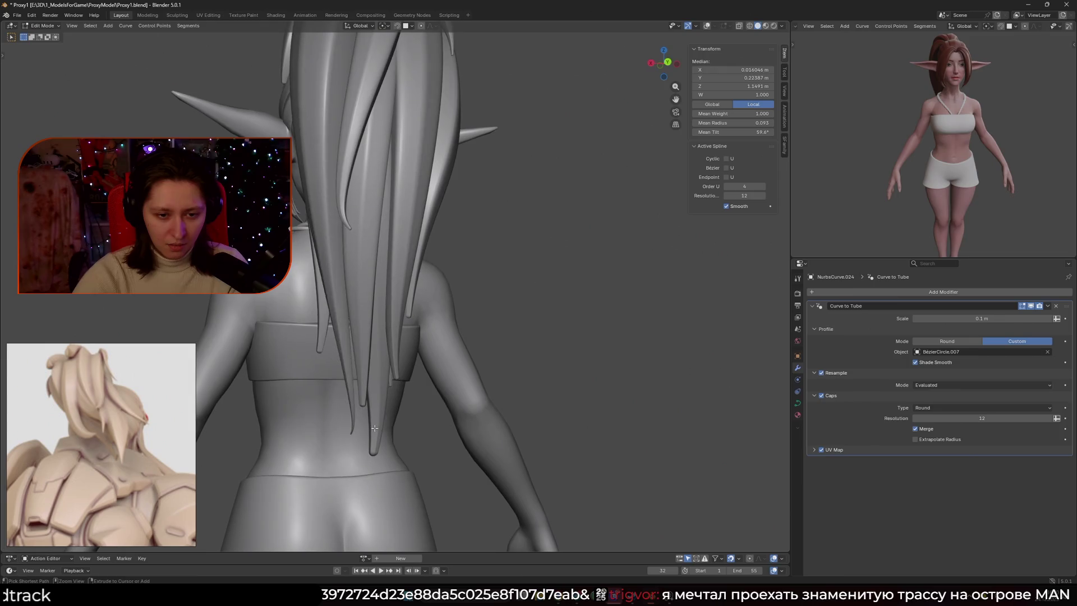
click(375, 428)
scroll(375, 428, down, 10)
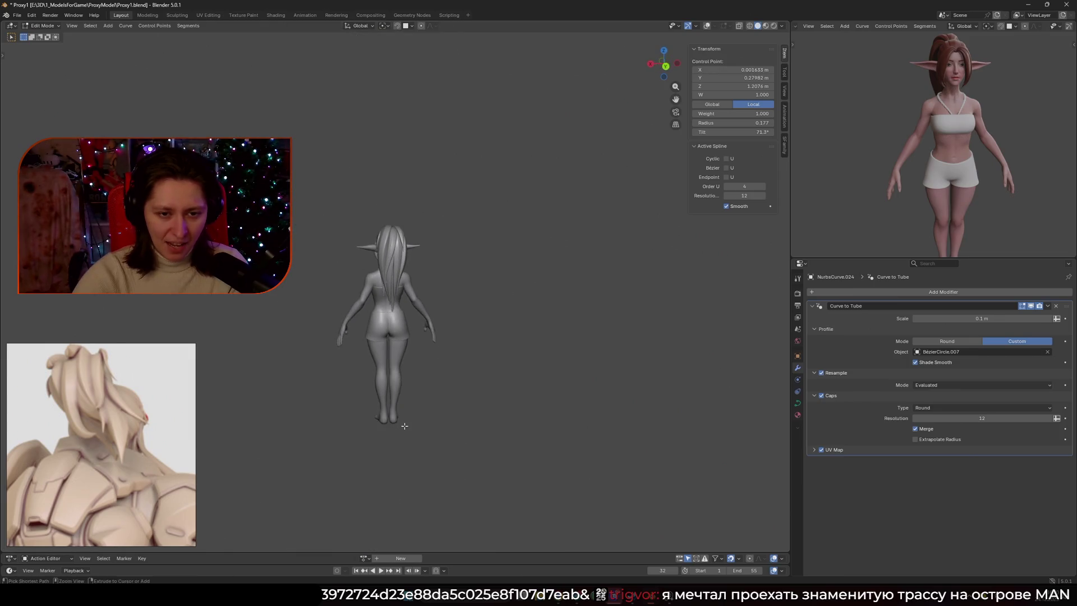
click(330, 398)
scroll(330, 398, up, 5)
mouse_move(393, 359)
middle_down()
mouse_move(426, 349)
mouse_move(459, 388)
middle_up()
scroll(443, 365, down, 5)
scroll(459, 388, up, 8)
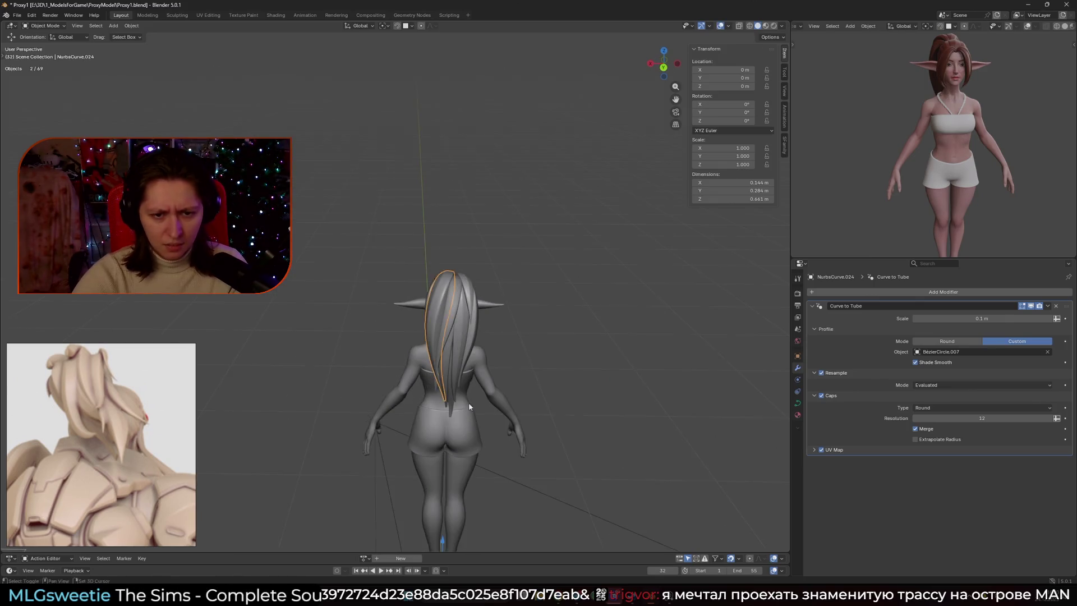
Select NurbsCurve.041 and shift its points in a straight back view.
drag(442, 294, 538, 311)
mouse_move(538, 311)
middle_down()
mouse_move(548, 313)
mouse_move(520, 308)
middle_up()
key(ctrl+KP_1)
key(Tab)
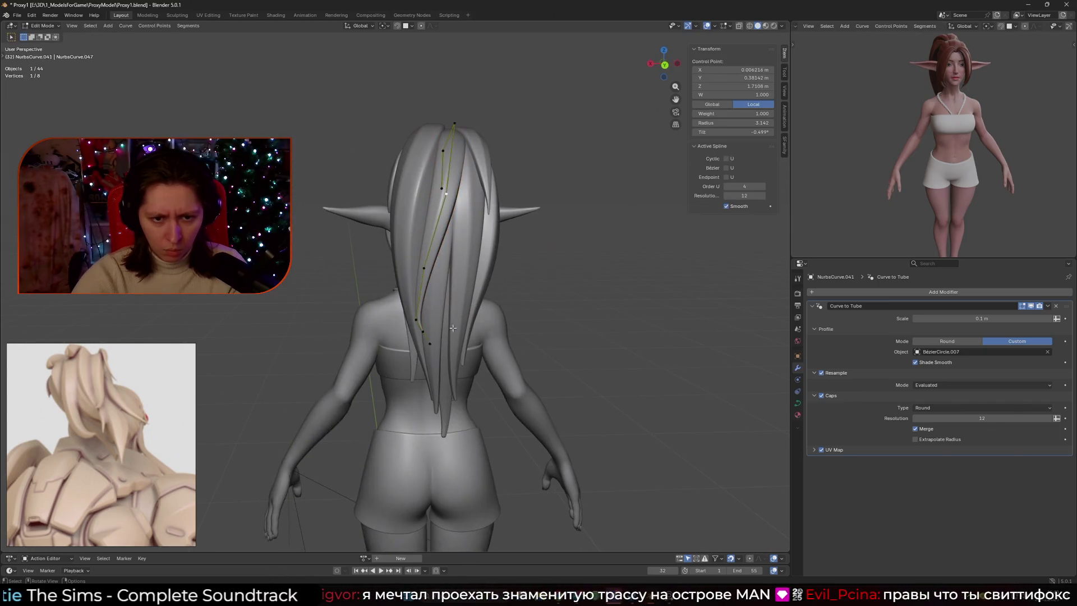
scroll(497, 336, up, 3)
key(g)
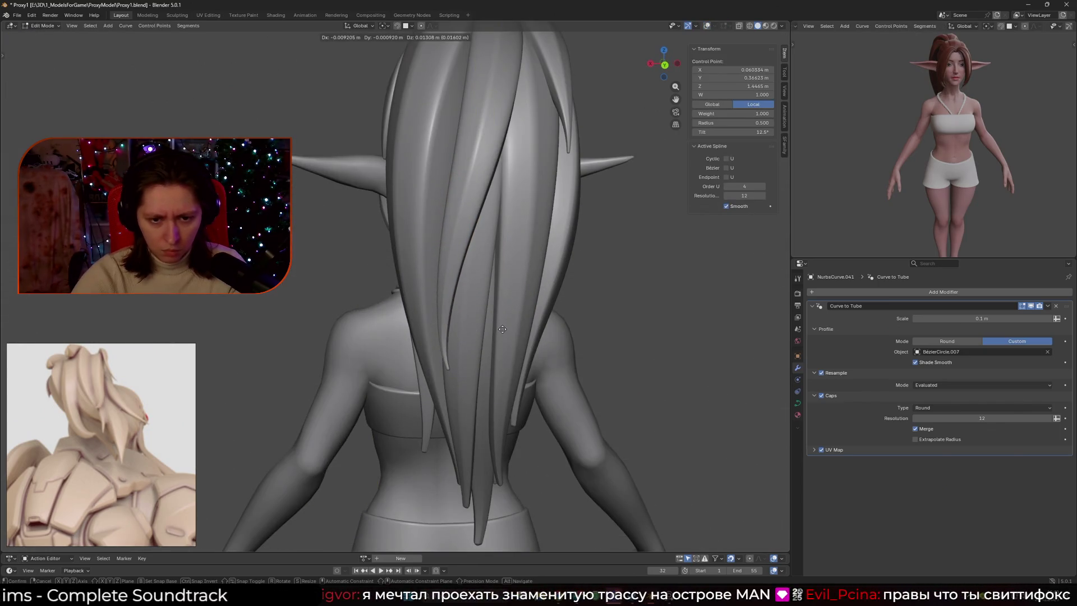
click(500, 334)
key(Tab)
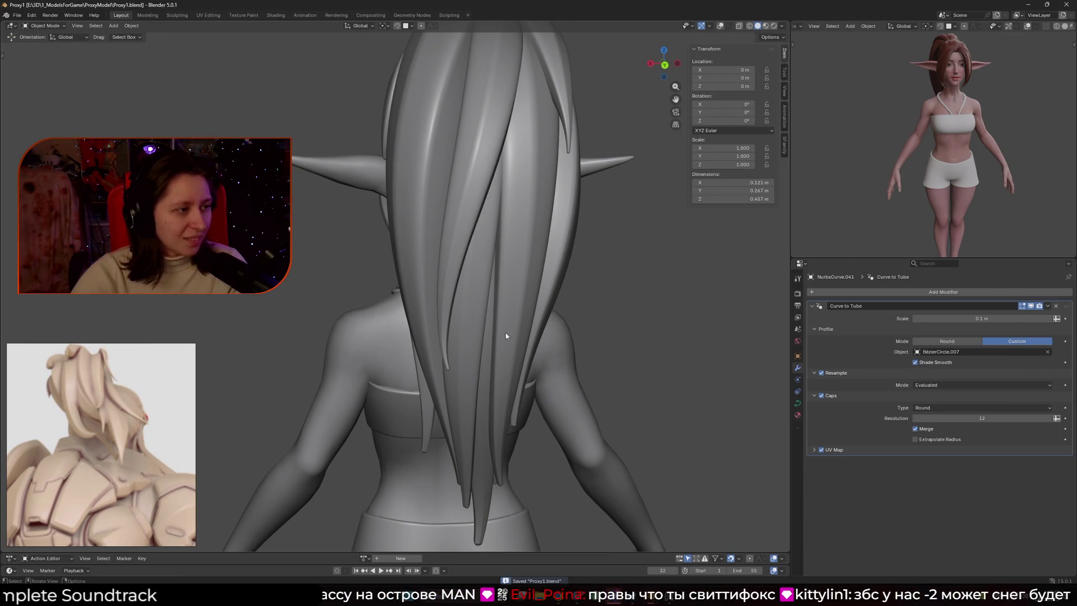
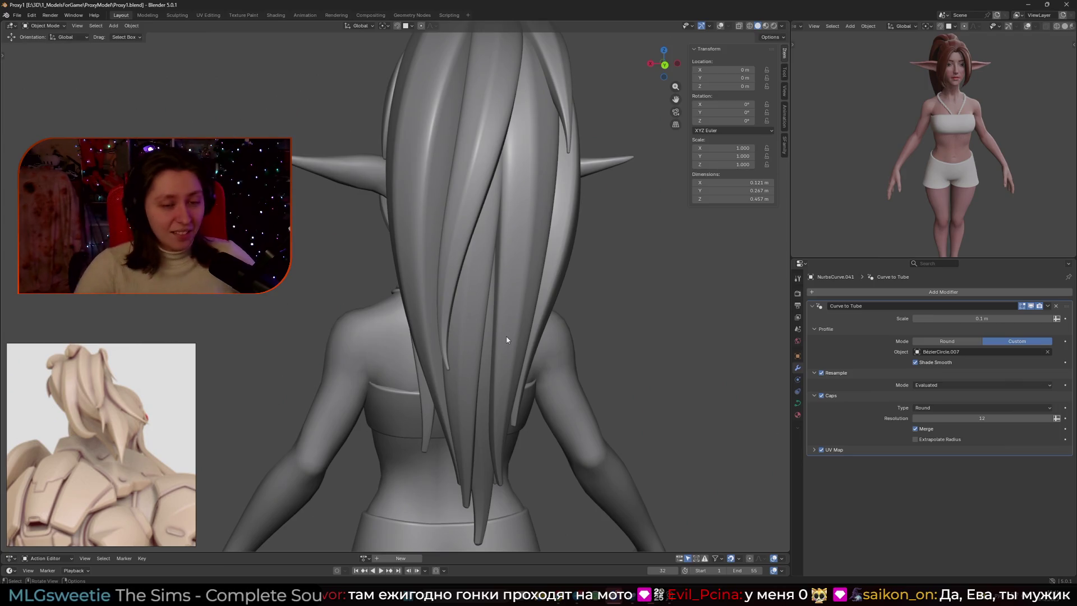
Nudge the tip points of one thin ponytail strand slightly to the left.
scroll(508, 338, down, 5)
middle_drag(508, 338, 533, 333)
scroll(533, 333, up, 5)
click(497, 328)
scroll(533, 332, up, 6)
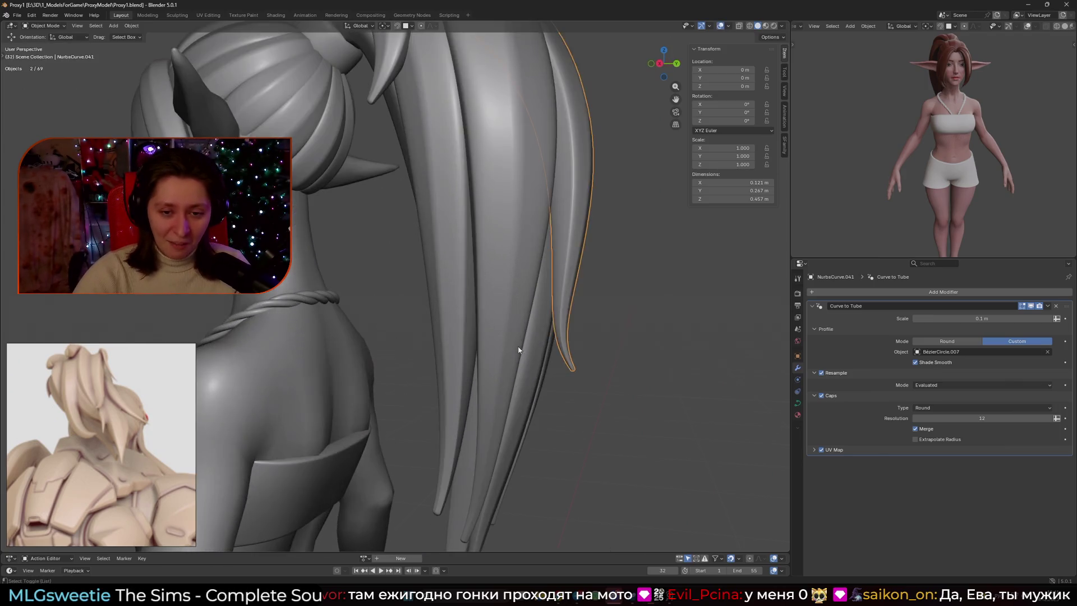
key(Tab)
key(ctrl+z)
key(Tab)
Orbit round to a frontal view of the character, tilted so the figure sits higher.
scroll(597, 368, down, 5)
mouse_move(597, 368)
middle_down()
mouse_move(376, 339)
mouse_move(476, 348)
mouse_move(427, 347)
middle_up()
scroll(475, 348, up, 4)
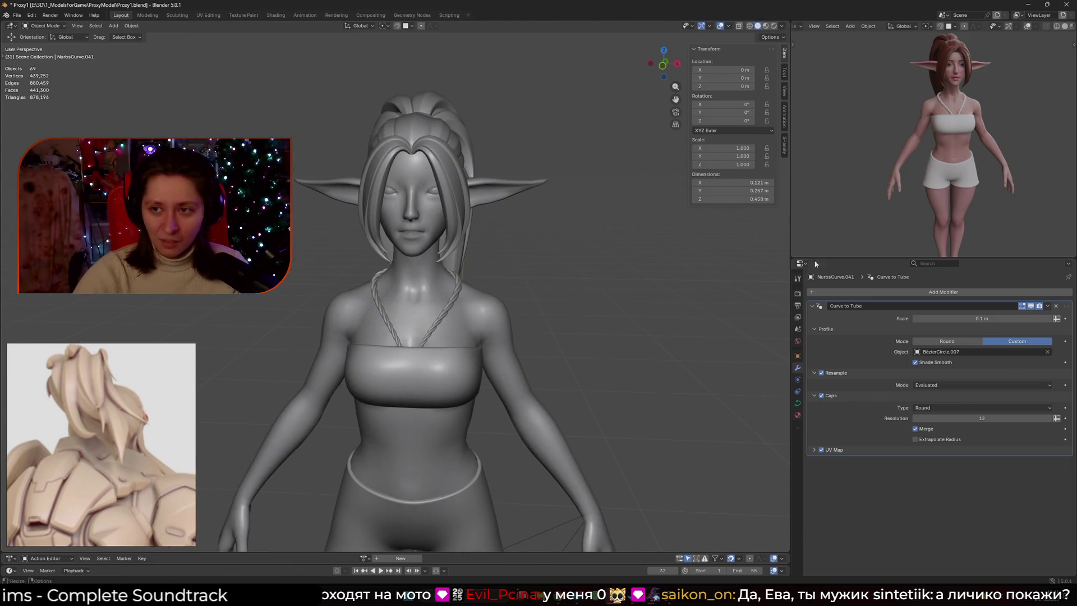
scroll(938, 137, up, 3)
middle_drag(934, 194, 948, 191)
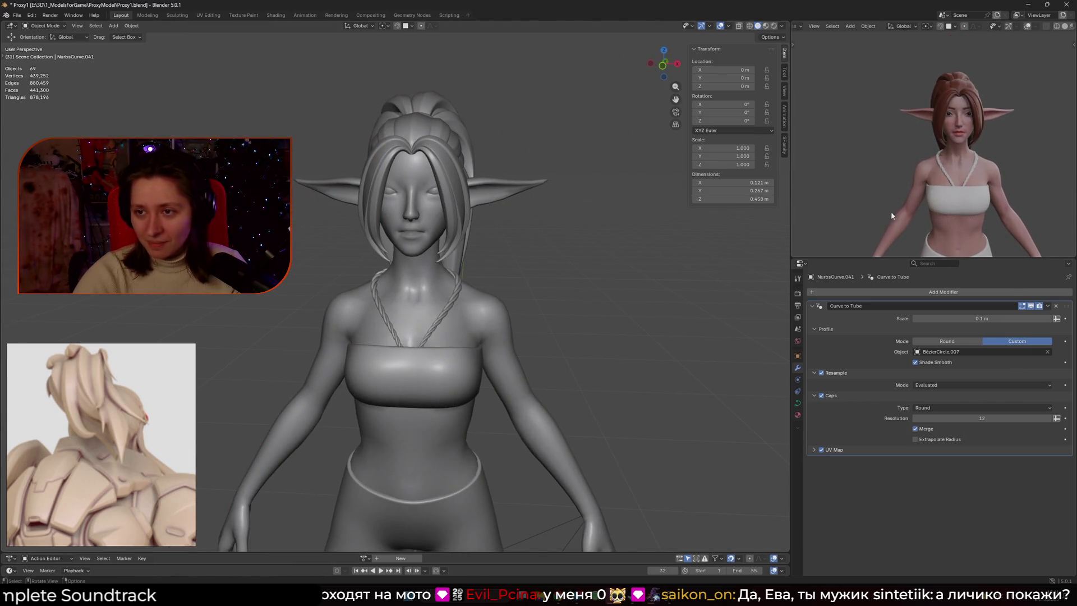
scroll(498, 308, down, 4)
mouse_move(498, 308)
middle_down()
mouse_move(496, 291)
mouse_move(572, 192)
middle_up()
scroll(497, 292, up, 3)
Compare wireframe, material preview and solid shading on the character, then save Proxy1.blend.
click(750, 26)
scroll(392, 195, up, 5)
mouse_move(415, 202)
middle_down()
mouse_move(391, 195)
mouse_move(424, 230)
middle_up()
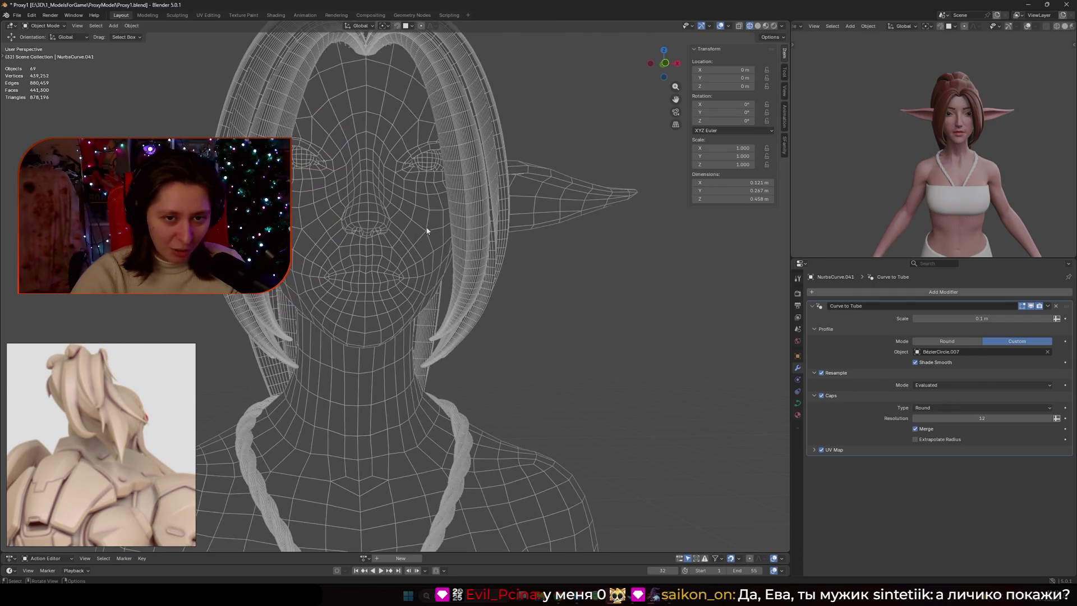
click(758, 26)
click(765, 27)
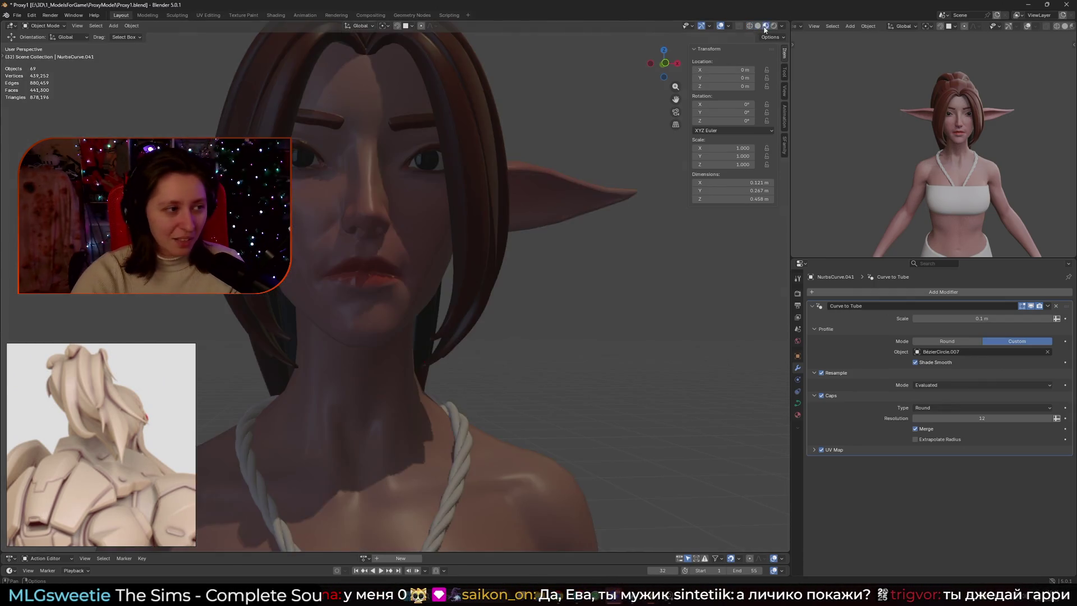
scroll(481, 183, down, 6)
shift+middle_drag(455, 216, 480, 191)
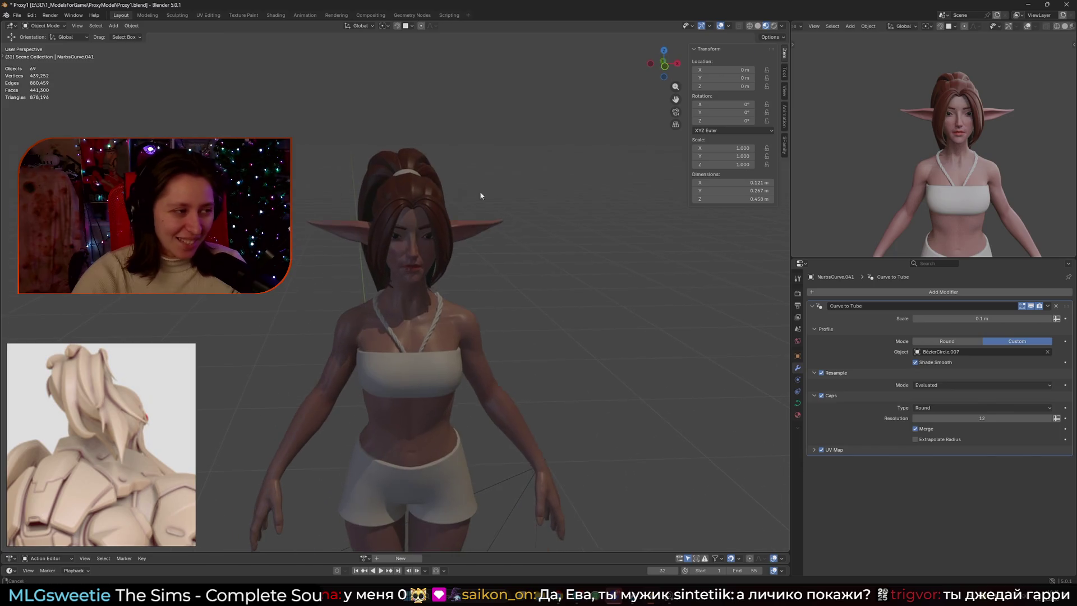
click(758, 26)
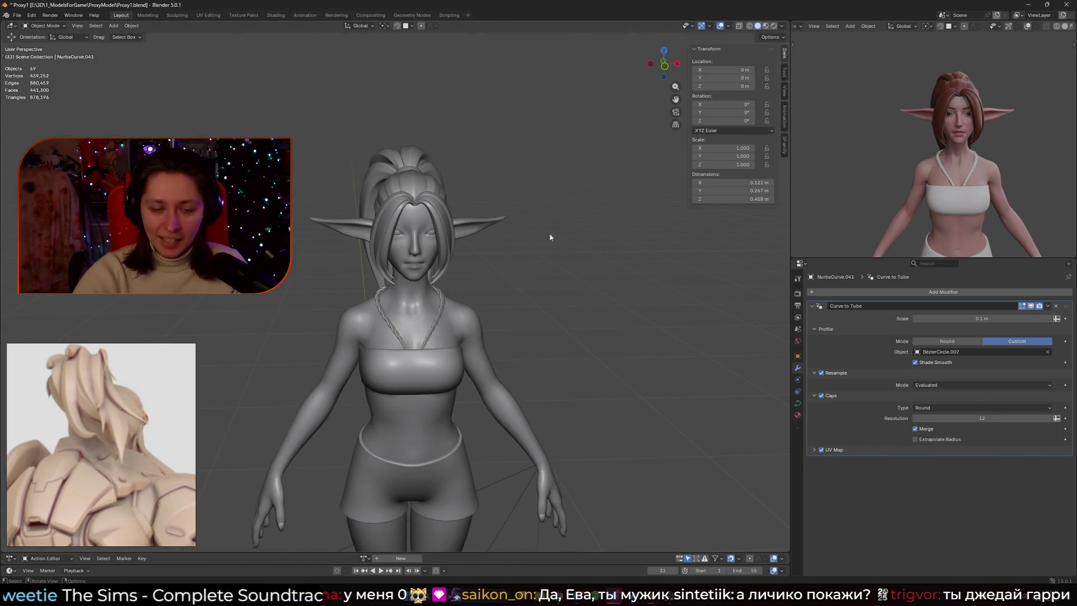
scroll(549, 247, down, 2)
mouse_move(549, 259)
middle_down()
mouse_move(412, 250)
mouse_move(496, 233)
middle_up()
key(ctrl+s)
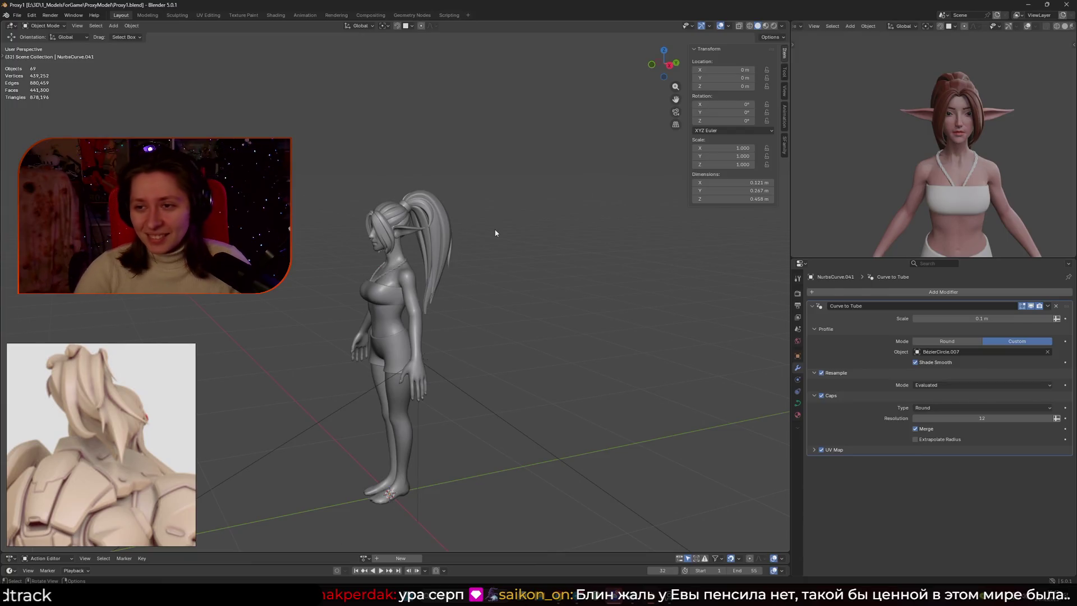
middle_drag(479, 230, 427, 235)
scroll(426, 236, down, 3)
scroll(960, 206, down, 3)
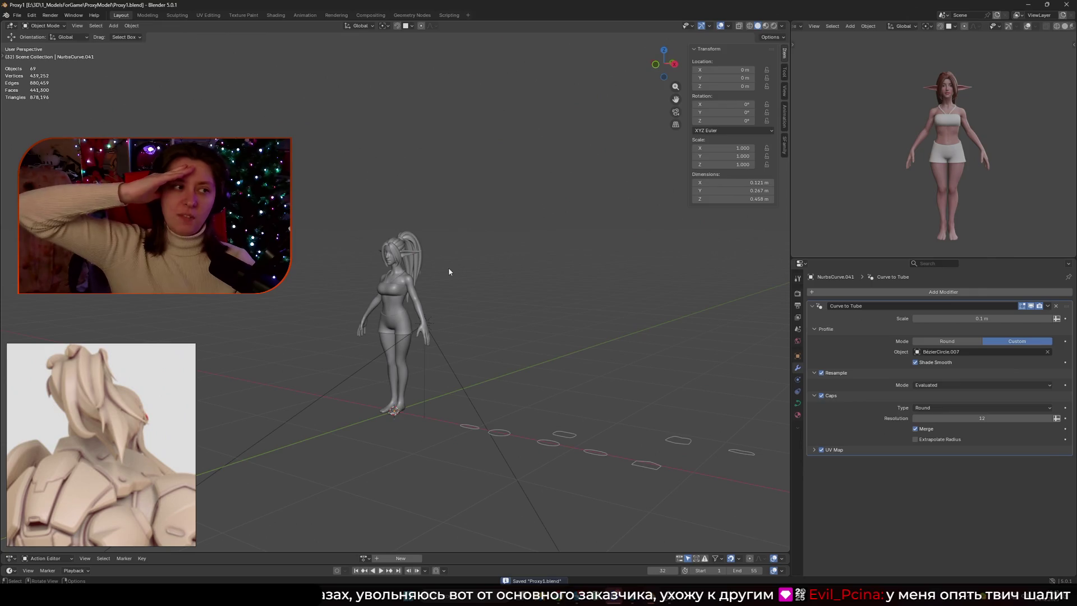
scroll(448, 271, up, 5)
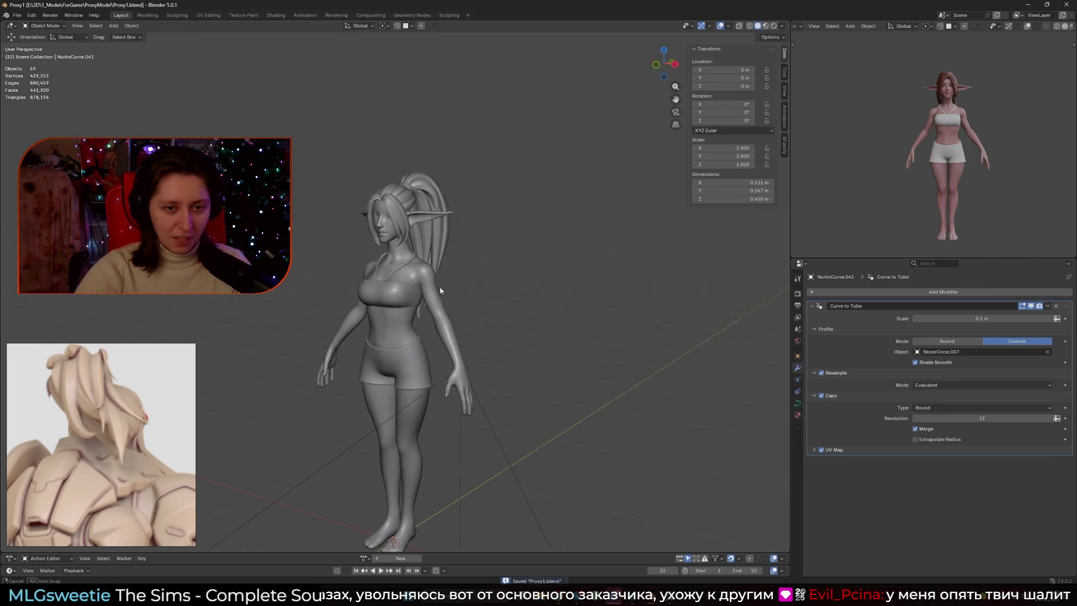
middle_drag(448, 271, 493, 320)
ctrl+middle_drag(968, 134, 946, 180)
click(947, 180)
key(h)
click(953, 132)
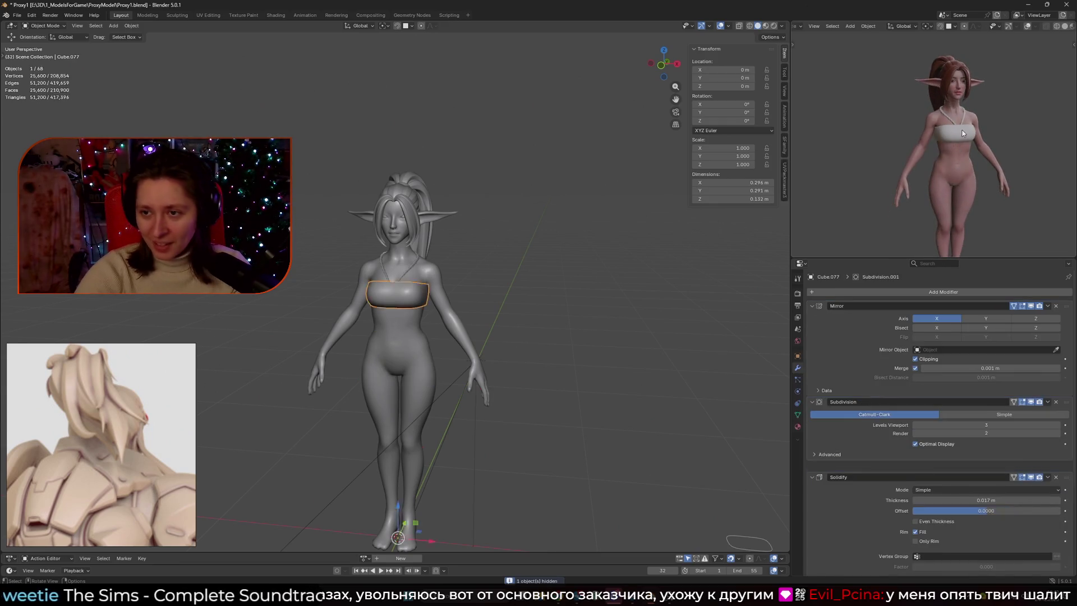
key(h)
key(ctrl+z)
key(ctrl+z)
key(ctrl+z)
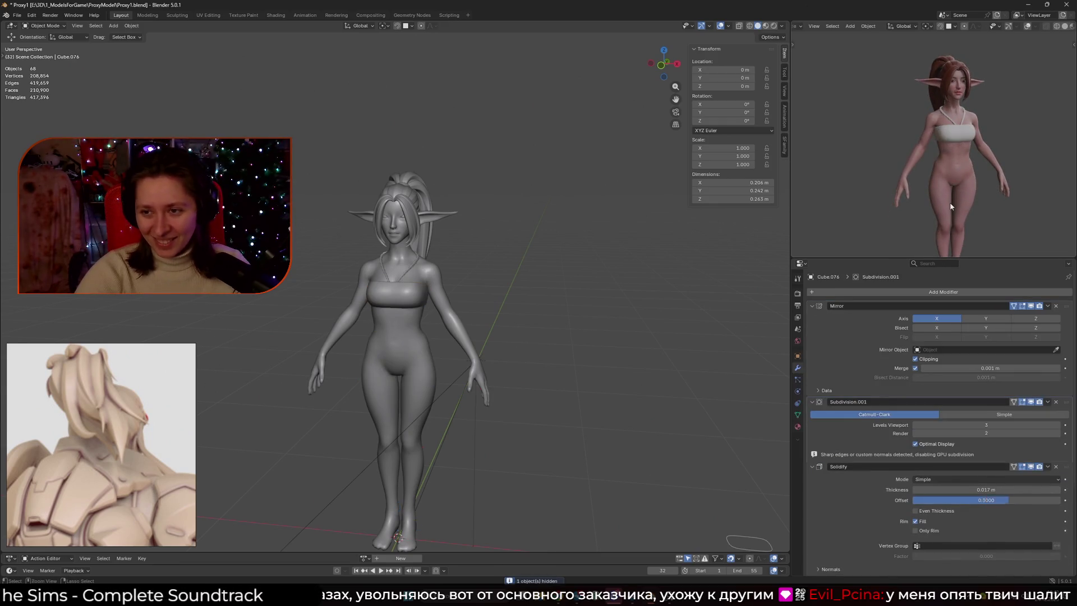
click(565, 278)
scroll(572, 272, up, 3)
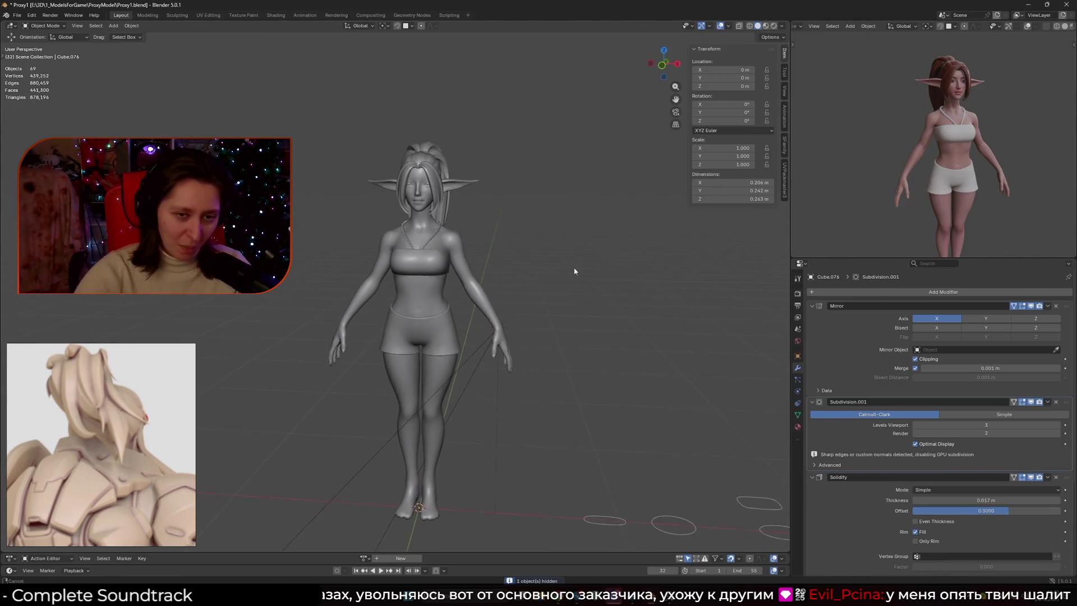
click(766, 26)
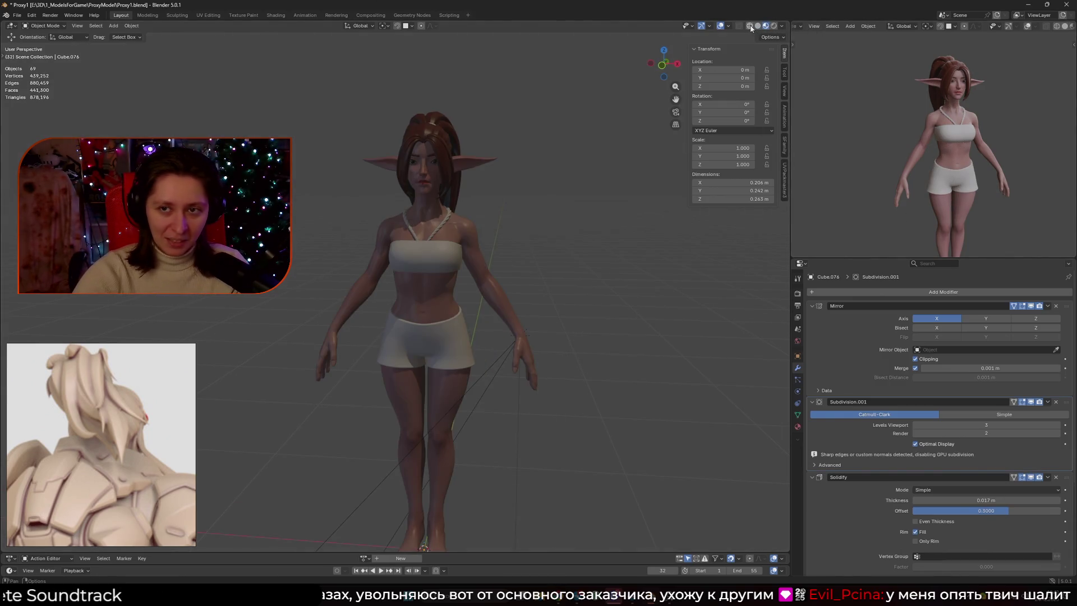
click(750, 25)
click(774, 26)
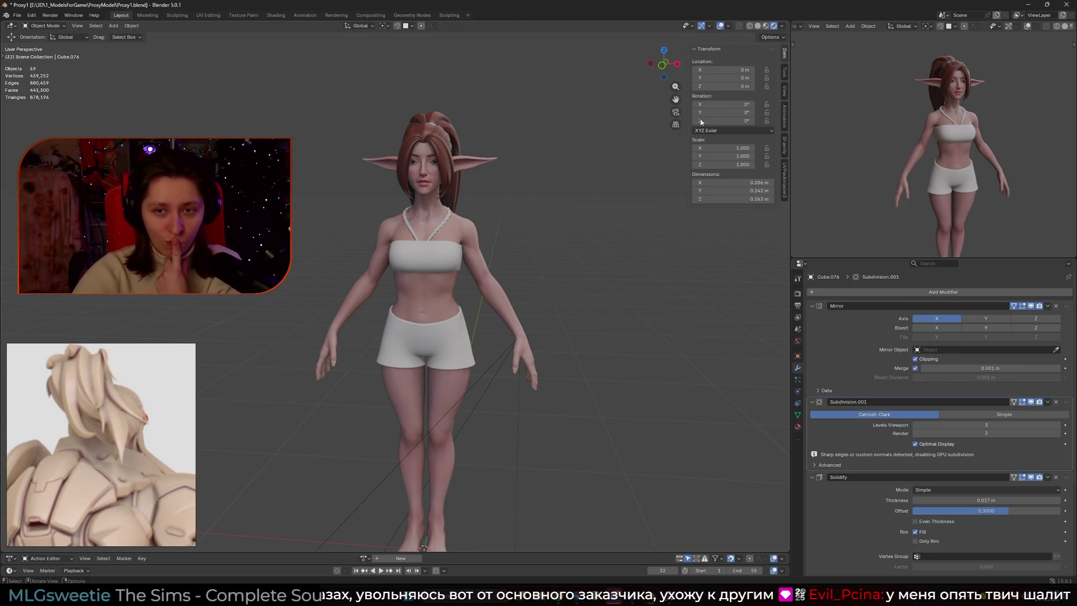
click(757, 28)
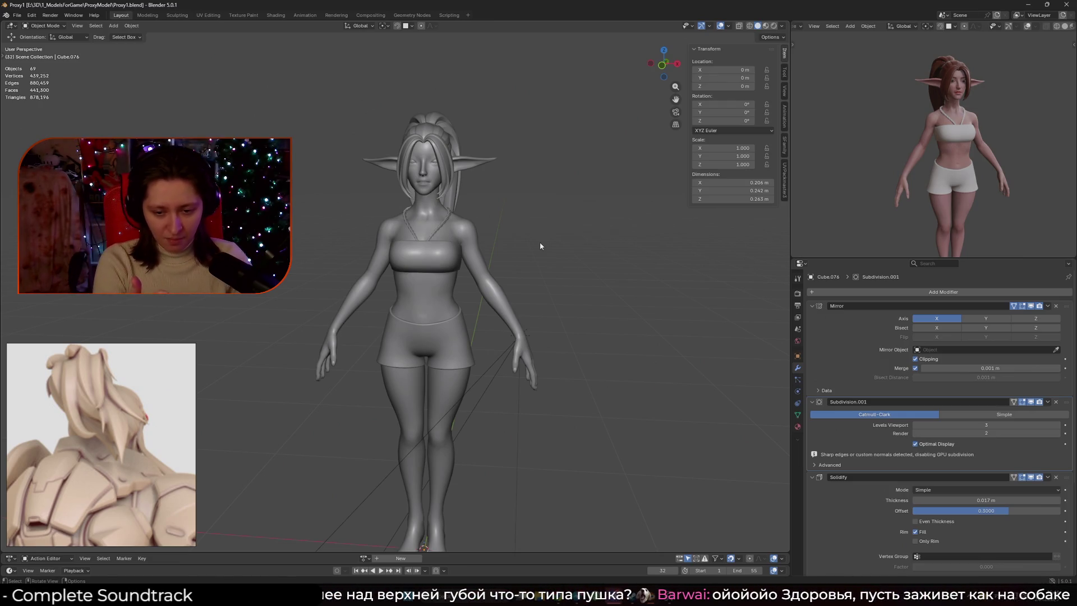
Save Proxy1.blend once more and quit Blender.
key(ctrl+s)
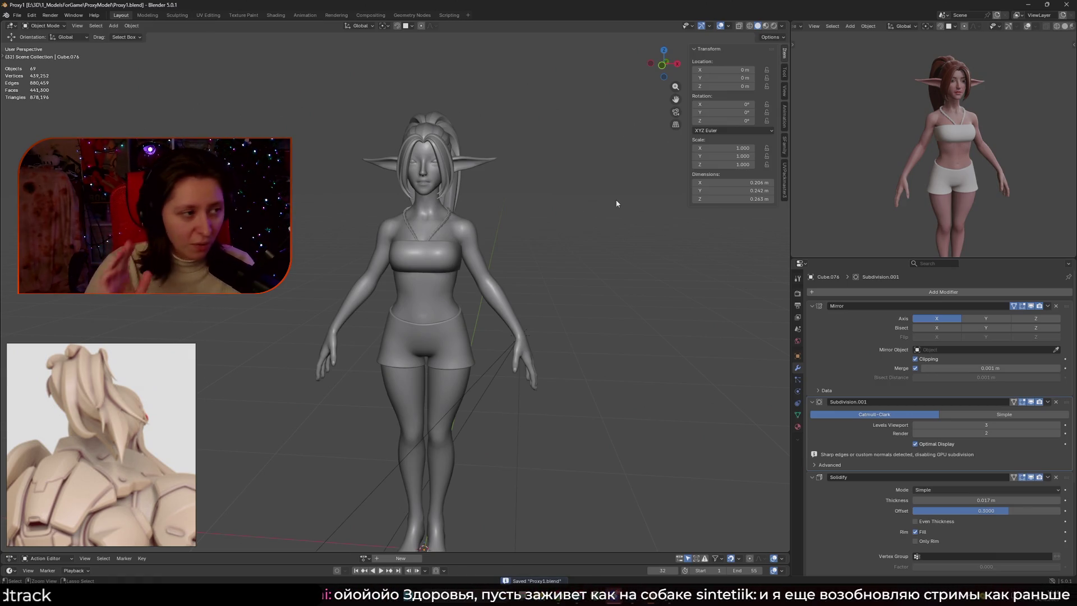
key(ctrl+q)
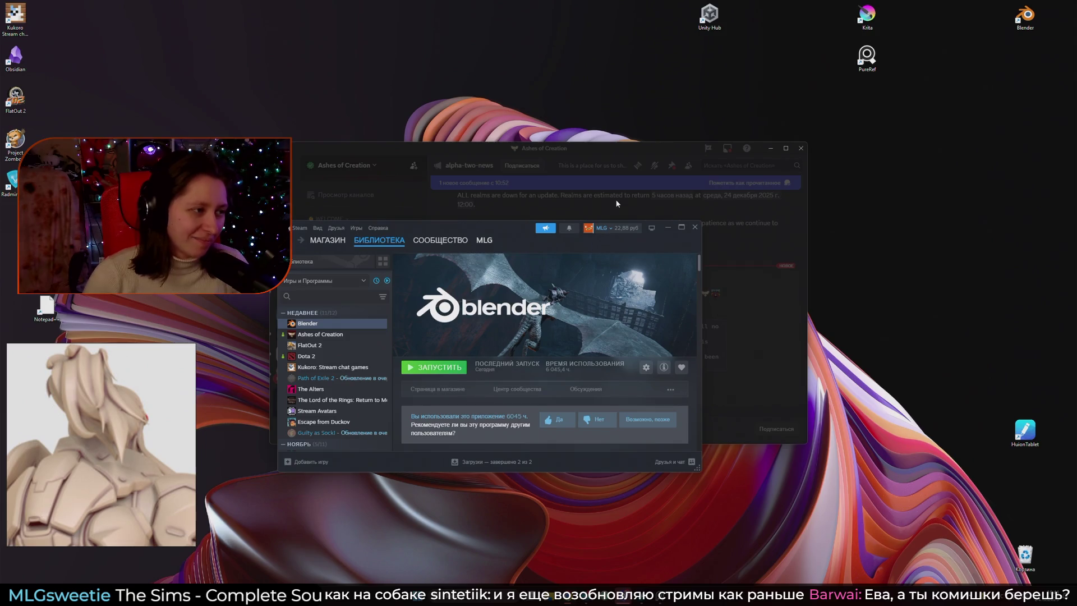
Dismiss the audio prompt, view the Fool's Garden server, then relaunch Blender from Steam.
mouse_move(506, 228)
mouse_down()
mouse_move(570, 315)
mouse_move(542, 228)
mouse_move(564, 170)
mouse_up()
click(563, 171)
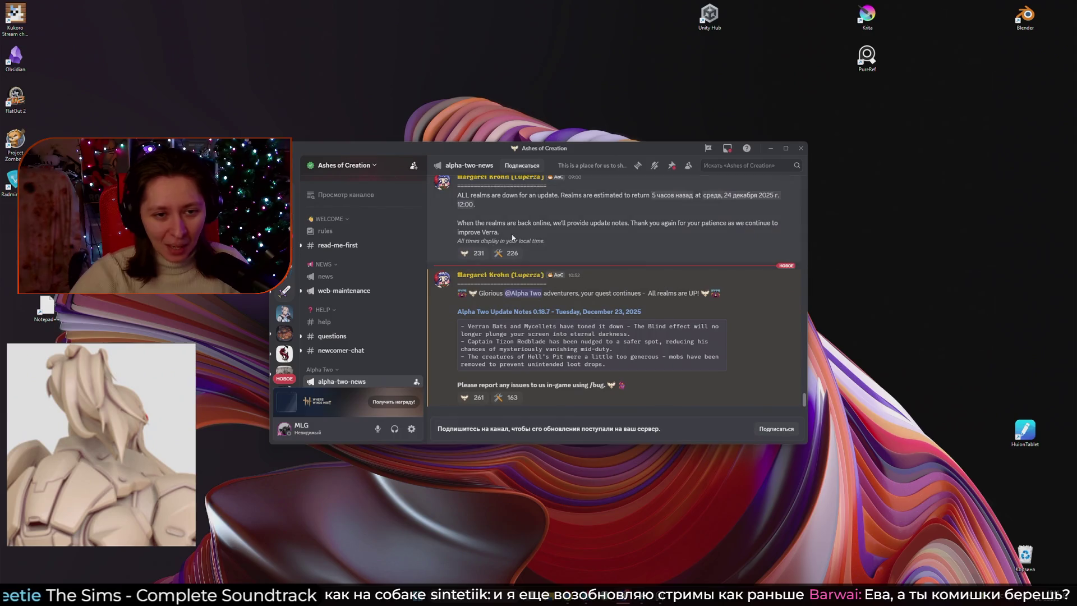
click(285, 230)
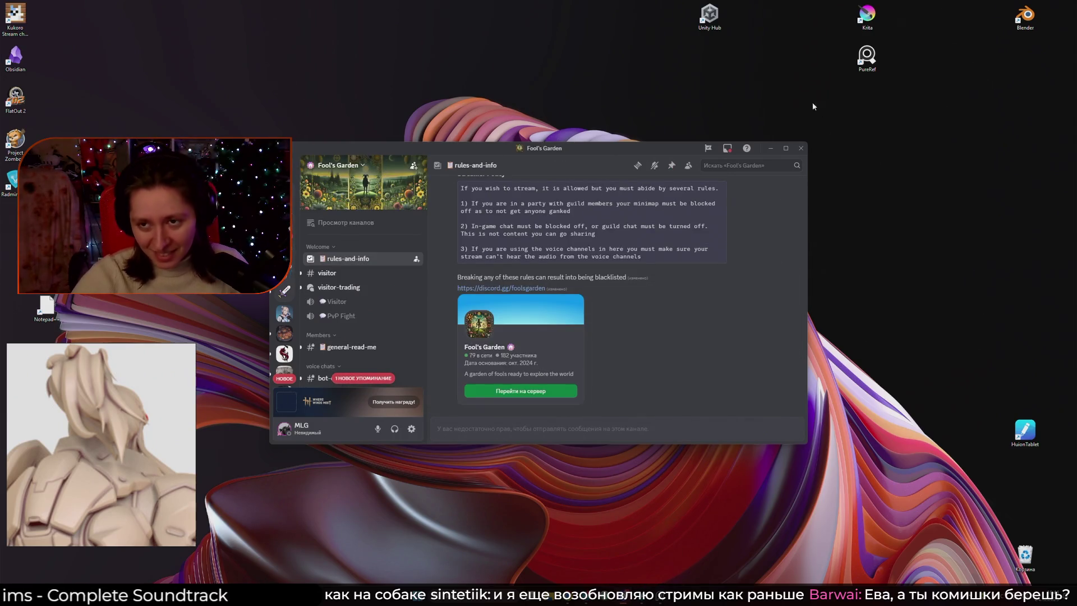
click(771, 148)
click(502, 335)
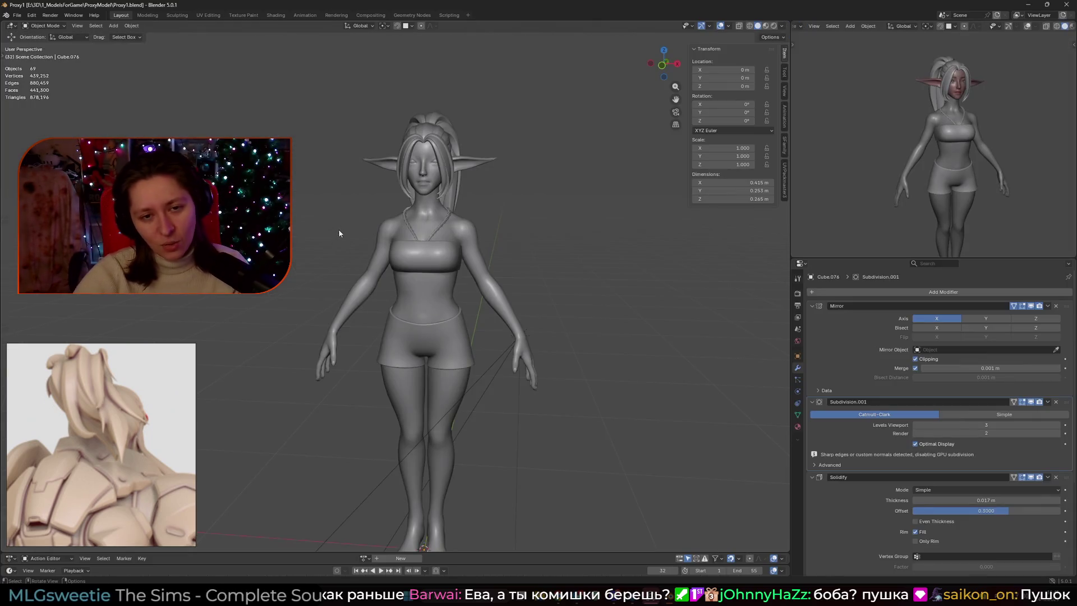
Show material colours and select the LP_ElfFace mesh, framing the nose and lips.
middle_drag(936, 104, 926, 105)
click(776, 27)
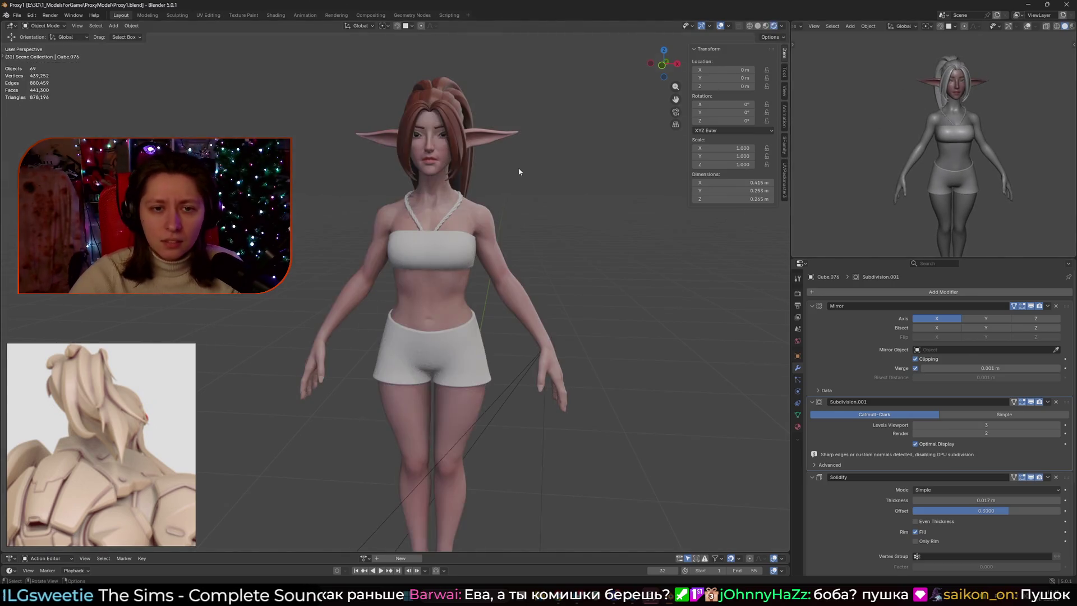
scroll(432, 143, up, 8)
middle_drag(533, 292, 520, 220)
click(478, 267)
scroll(426, 298, up, 6)
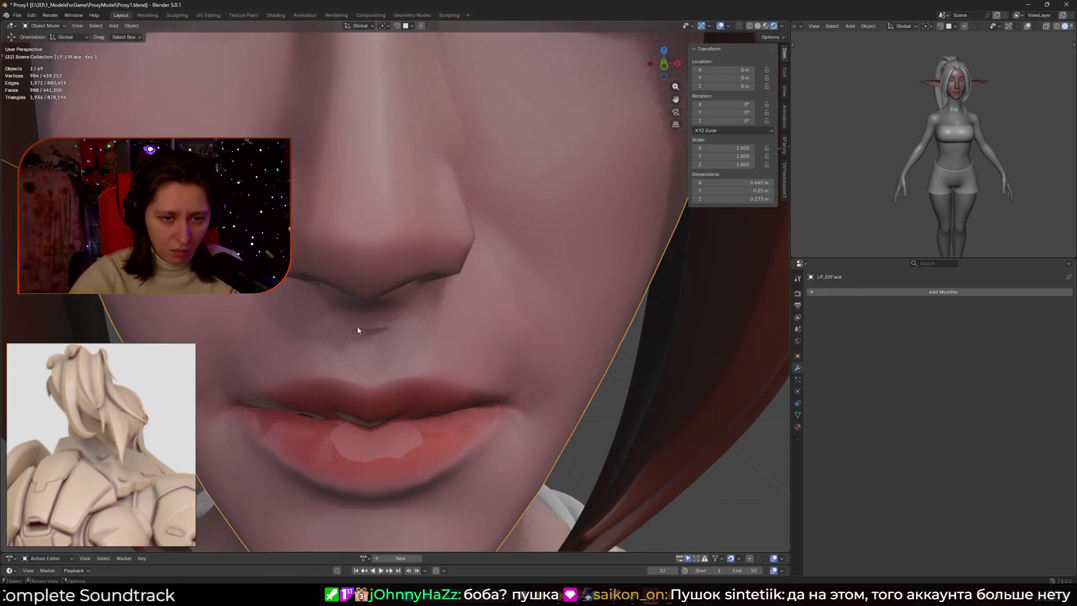
shift+middle_drag(358, 330, 433, 260)
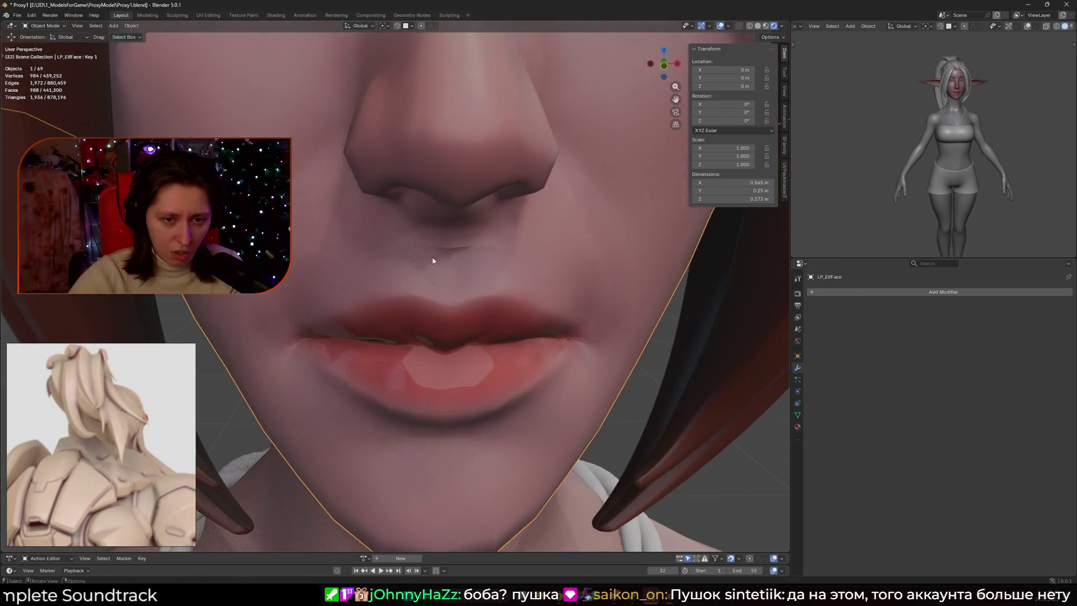
scroll(449, 289, down, 5)
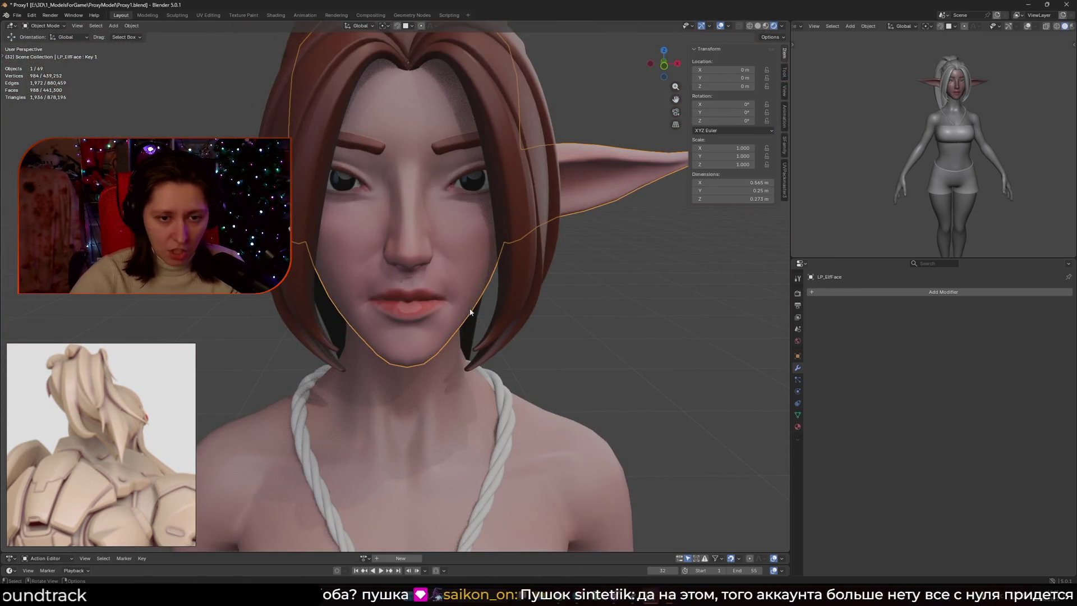
Toggle the face mesh in and out of Edit Mode with overlays hidden.
key(Tab)
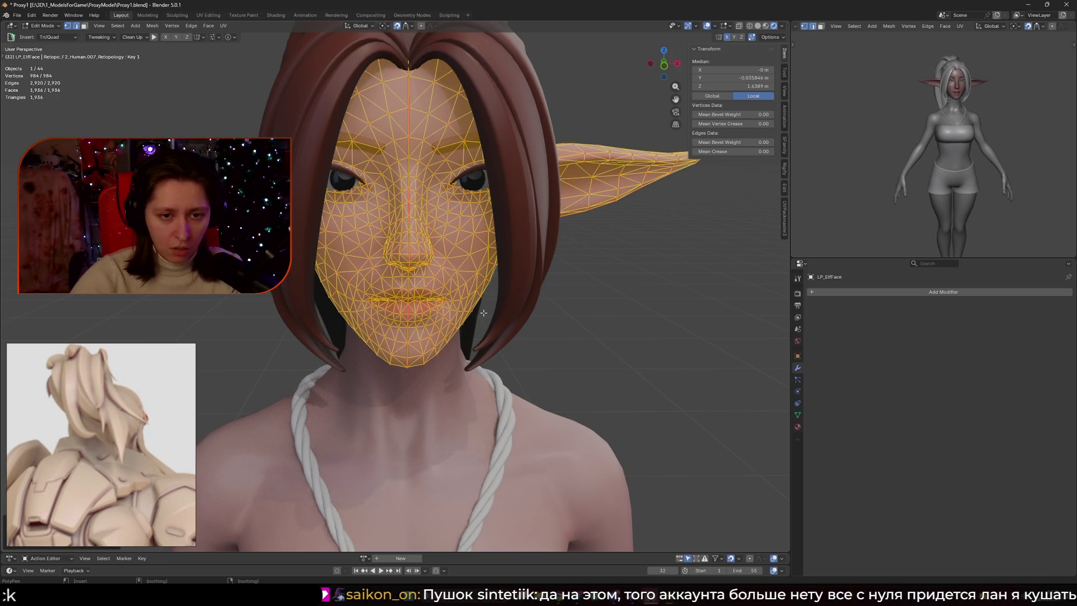
key(shift+alt+z)
scroll(484, 313, up, 6)
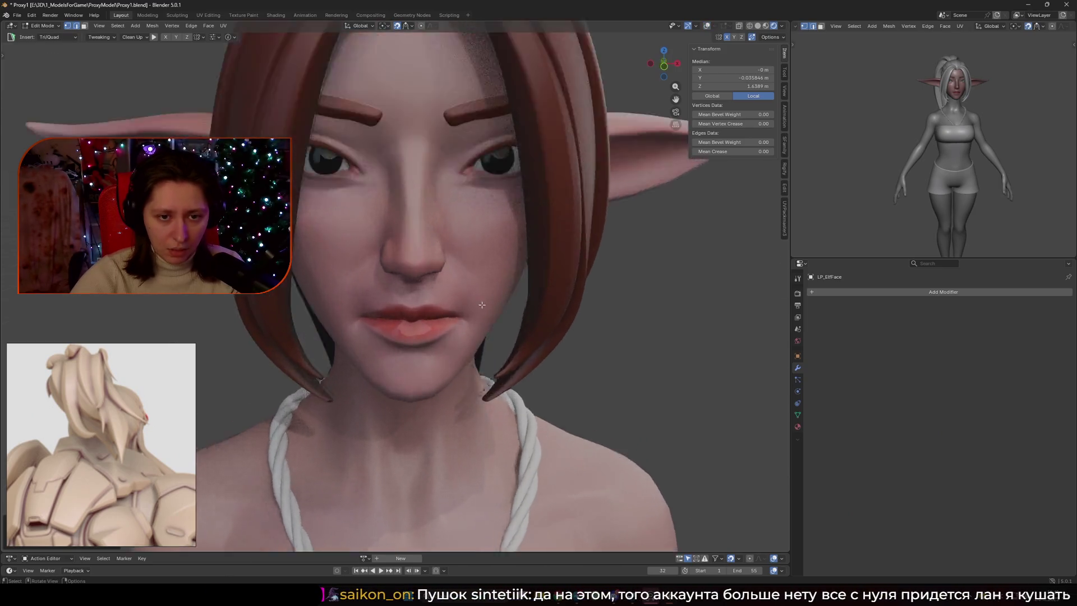
scroll(482, 304, down, 5)
key(Tab)
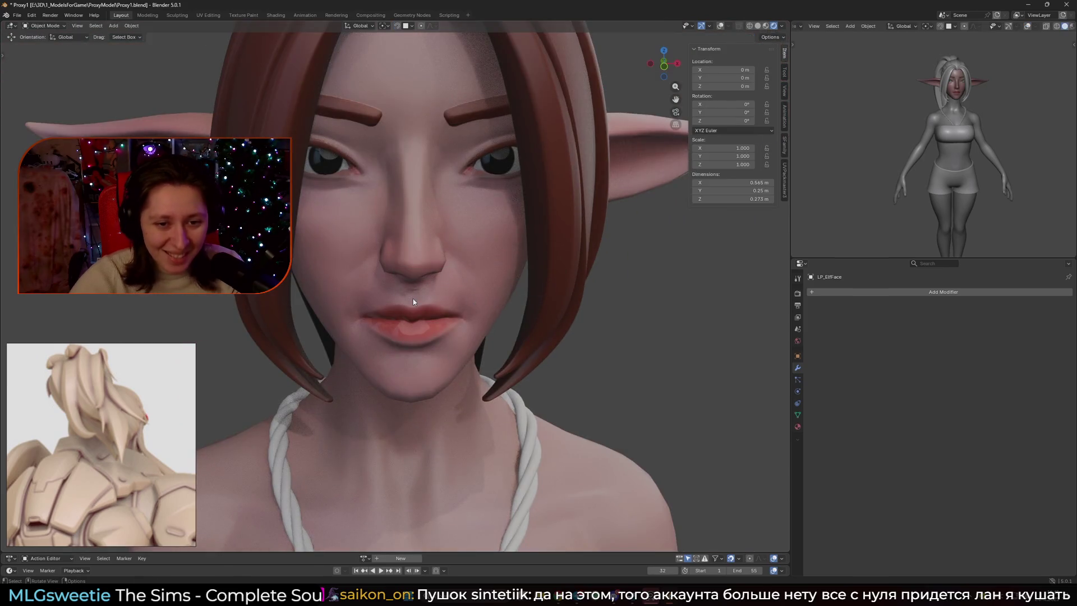
scroll(451, 249, down, 3)
key(Tab)
scroll(483, 270, up, 6)
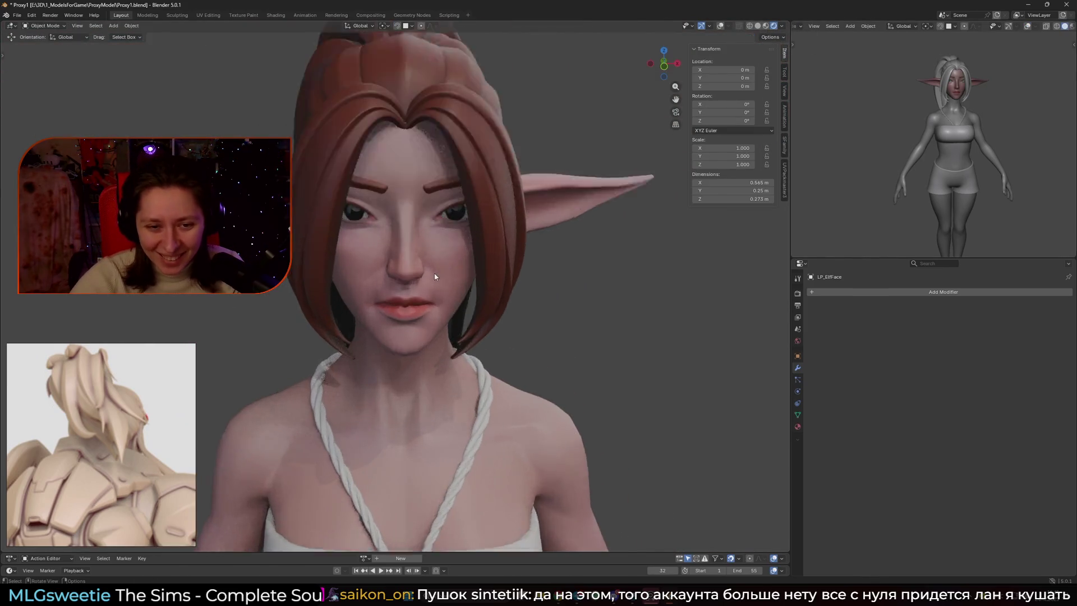
middle_drag(505, 283, 521, 247)
scroll(521, 247, down, 7)
key(Tab)
Use Material Preview with Scene Lights and Scene World off, rotating the HDRI around the model.
mouse_move(433, 237)
middle_down()
mouse_move(510, 243)
mouse_move(591, 272)
middle_up()
scroll(617, 168, up, 5)
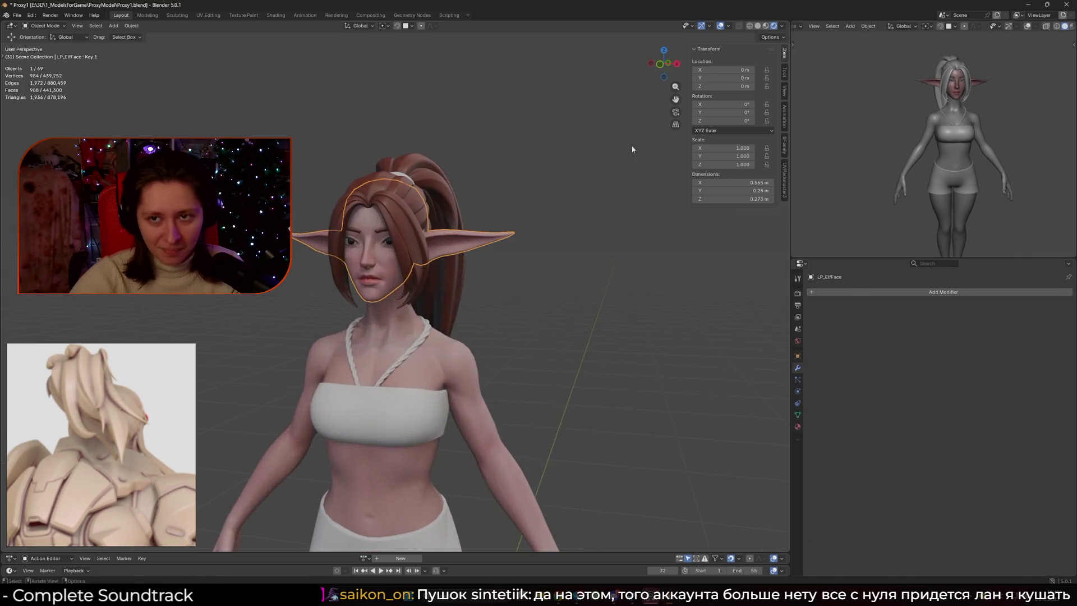
click(766, 26)
click(782, 26)
click(734, 76)
click(735, 67)
click(735, 67)
click(733, 76)
click(735, 68)
click(734, 76)
click(734, 77)
click(734, 67)
drag(751, 117, 785, 118)
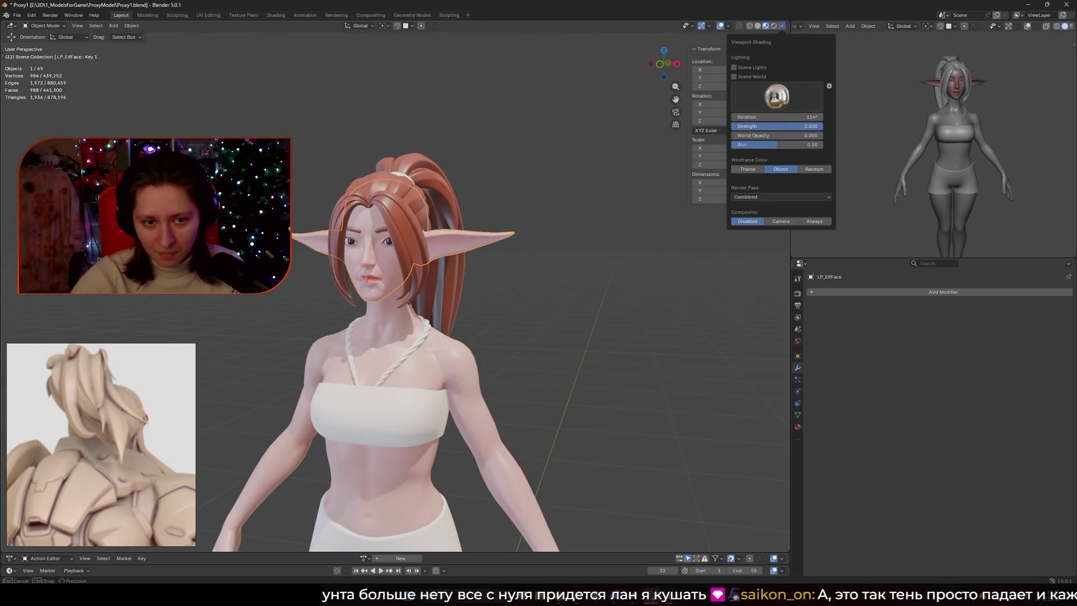
scroll(474, 185, up, 3)
middle_drag(473, 181, 478, 179)
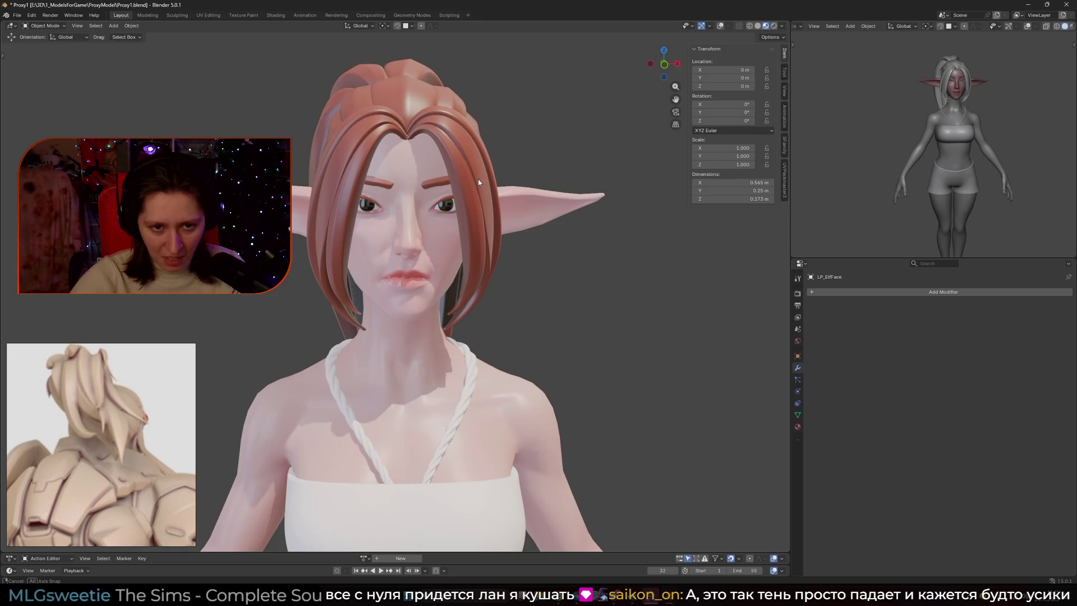
Quit Blender without saving the changes.
key(Tab)
key(Tab)
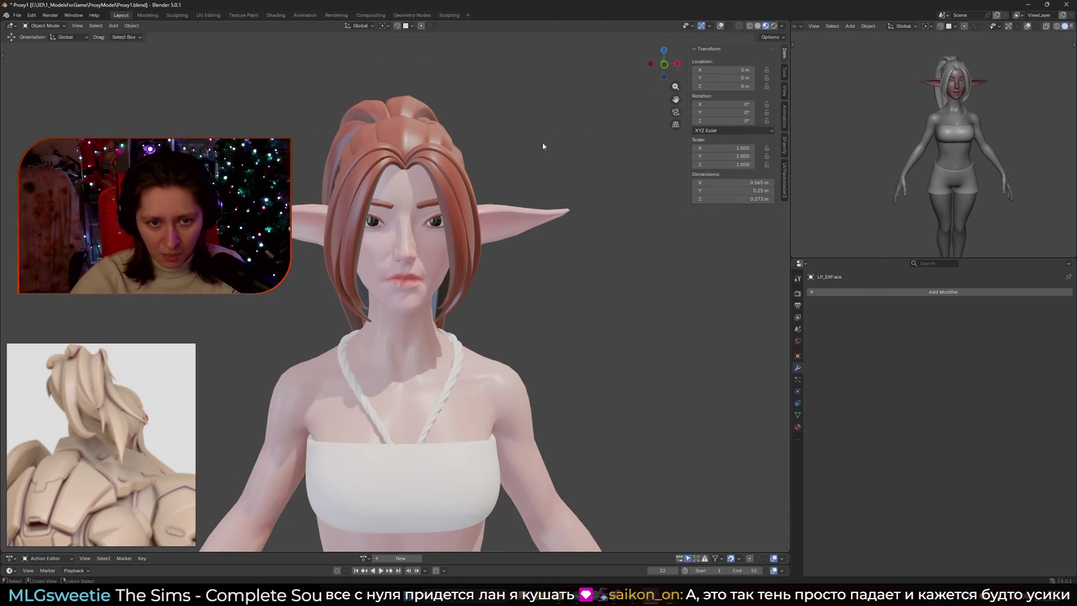
key(ctrl+q)
click(556, 308)
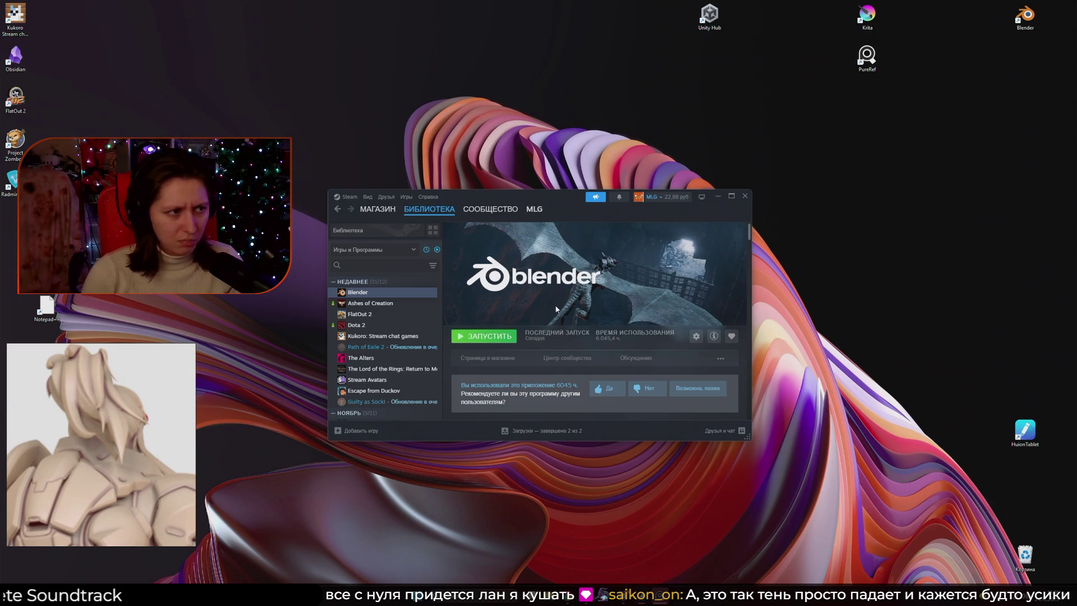
Save the PureRef reference board and launch Ashes of Creation from the Steam library.
right_click(109, 324)
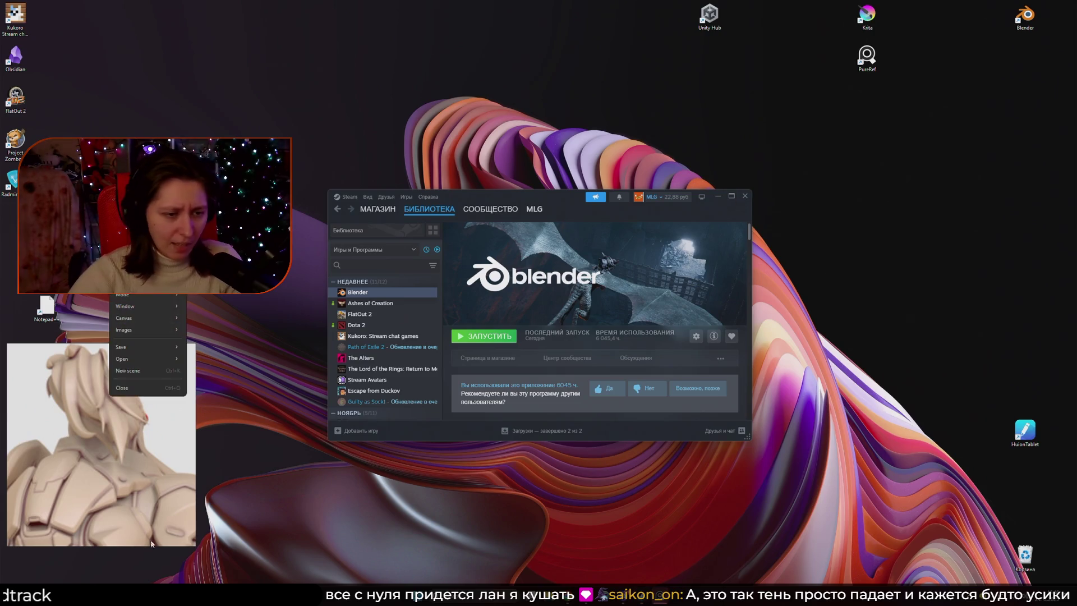
click(147, 388)
click(73, 471)
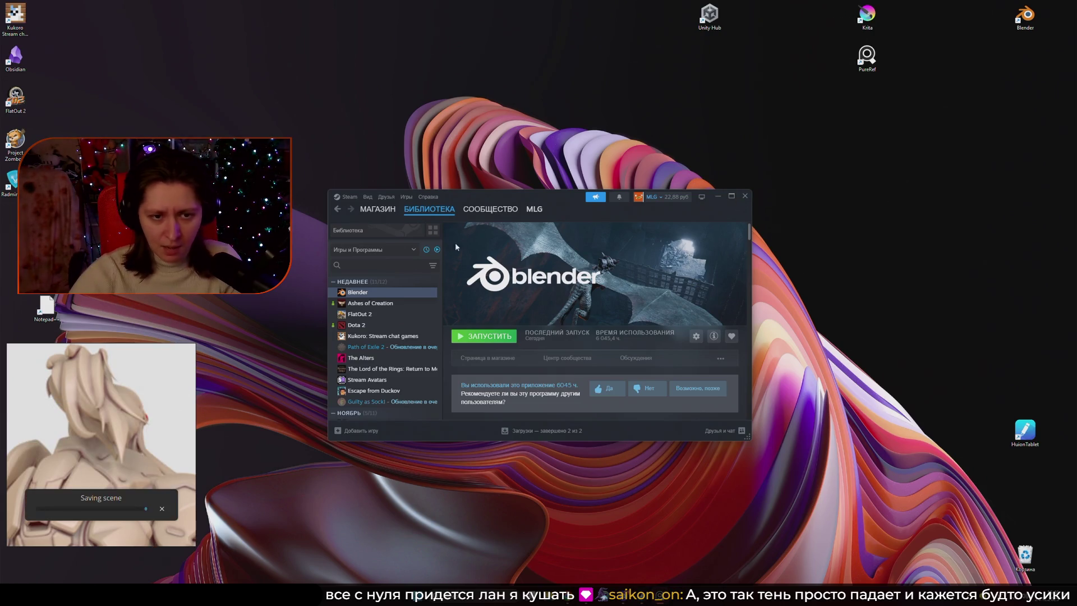
double_click(370, 303)
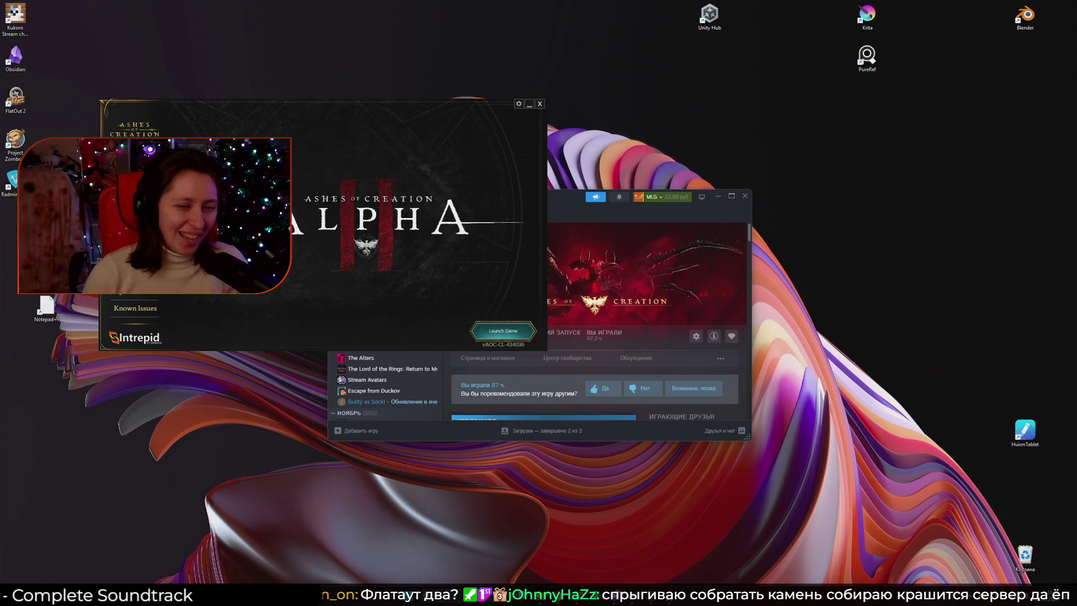
Pass the warning and title screens, join [EU] Lotharia and enter with the level 13 Cleric.
drag(453, 287, 620, 339)
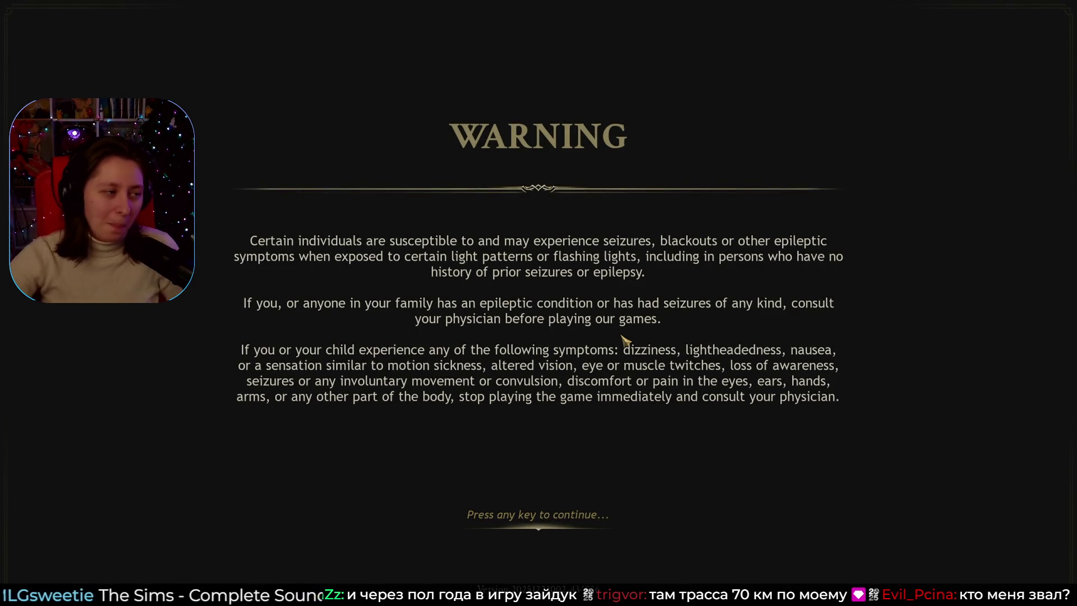
click(622, 324)
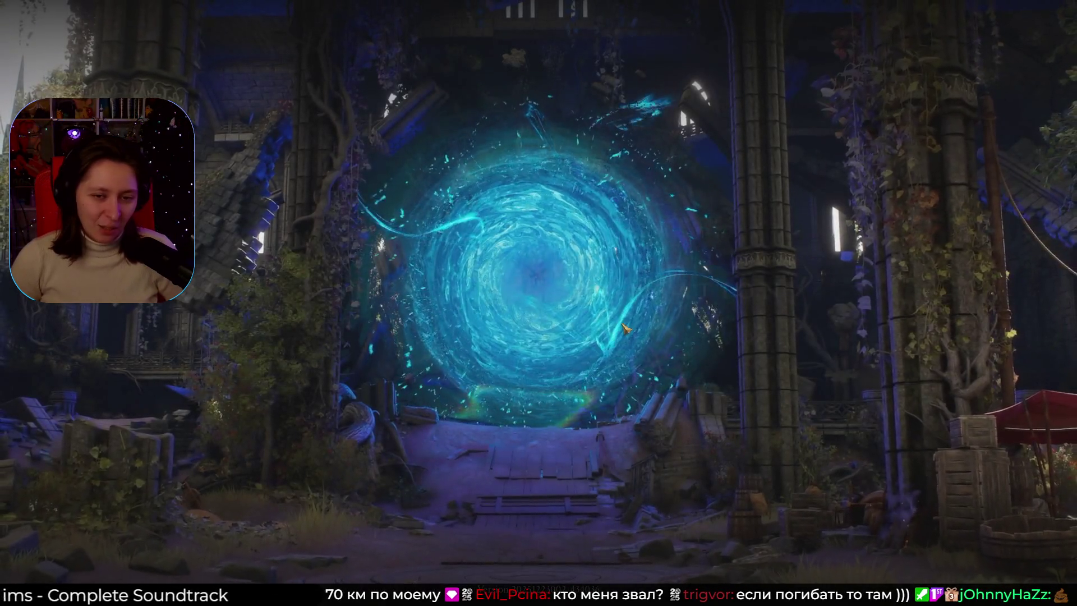
click(625, 328)
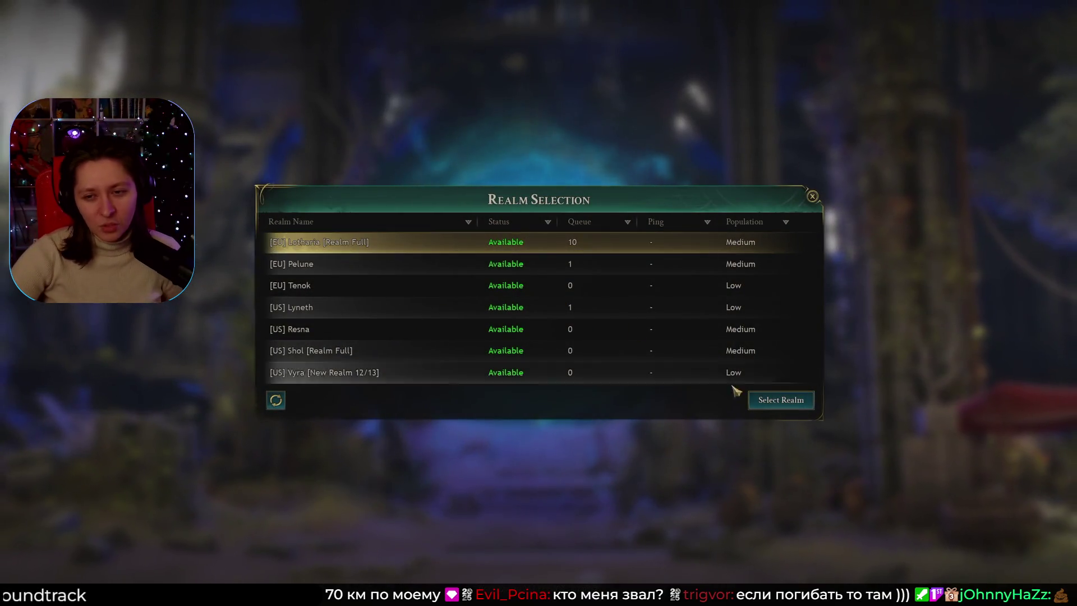
click(777, 401)
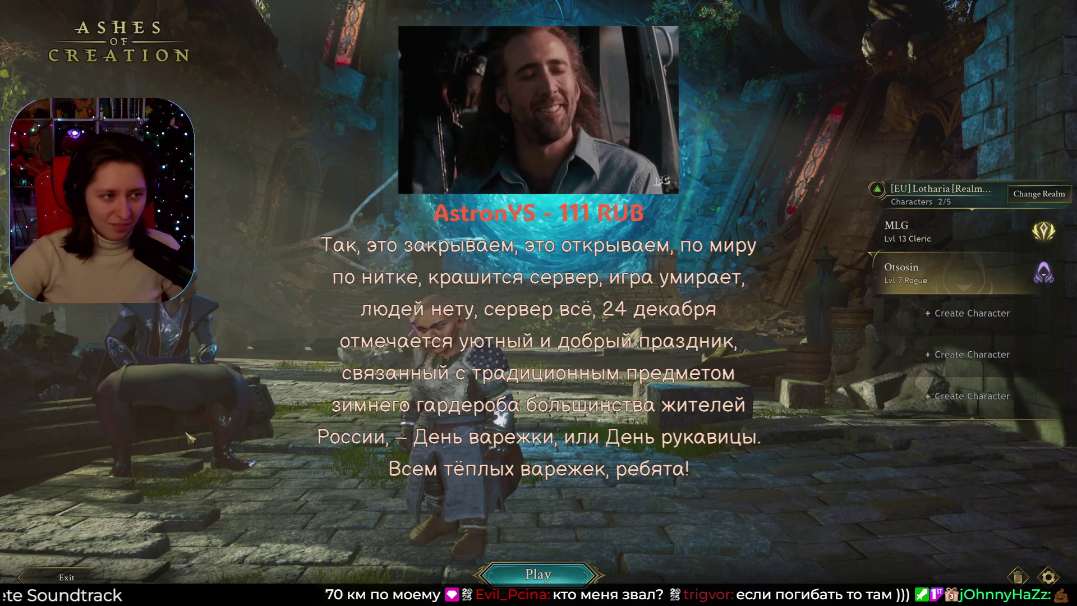
key(Up)
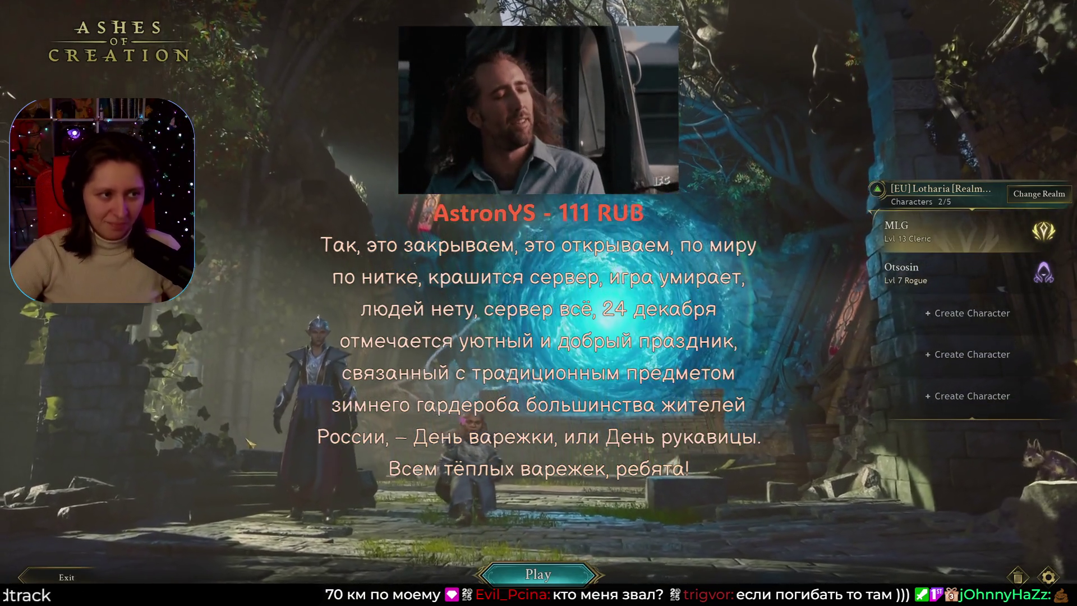
click(492, 573)
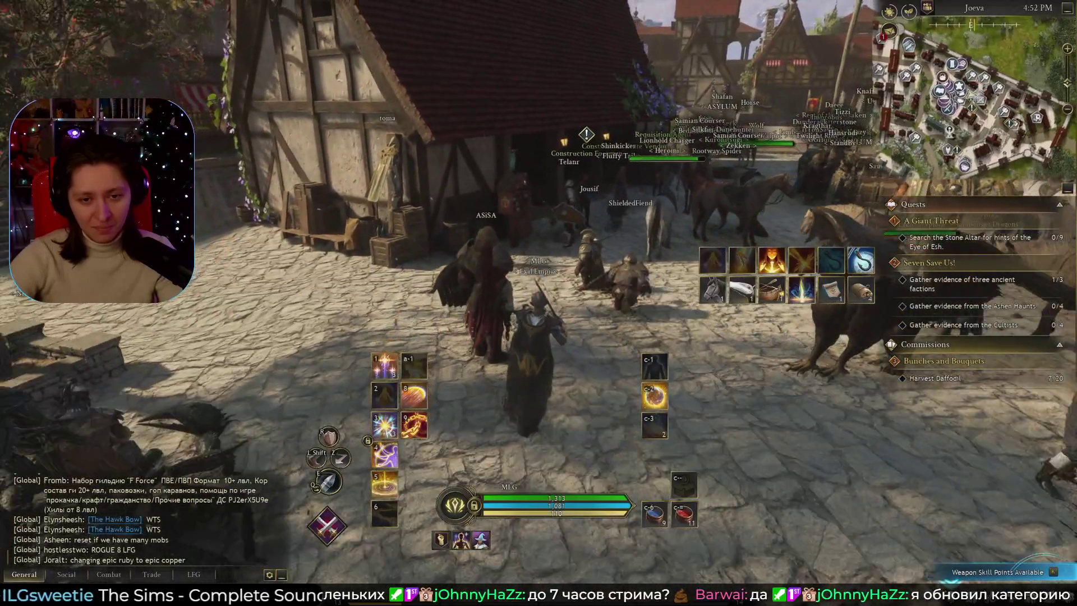
Open the character's inventory while standing in Joeva's village square.
key(Tab)
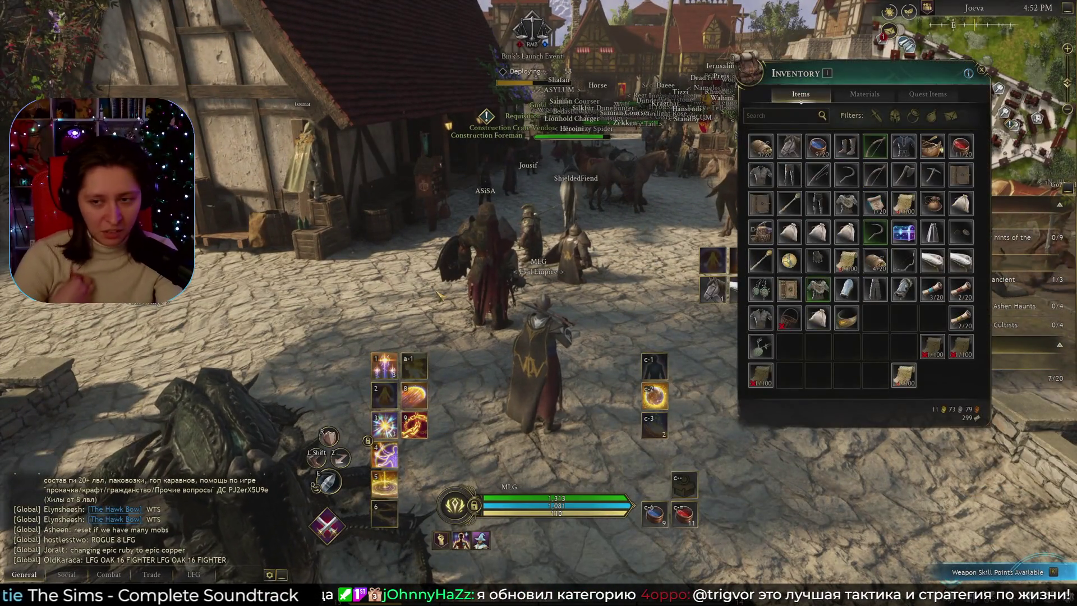
key(Tab)
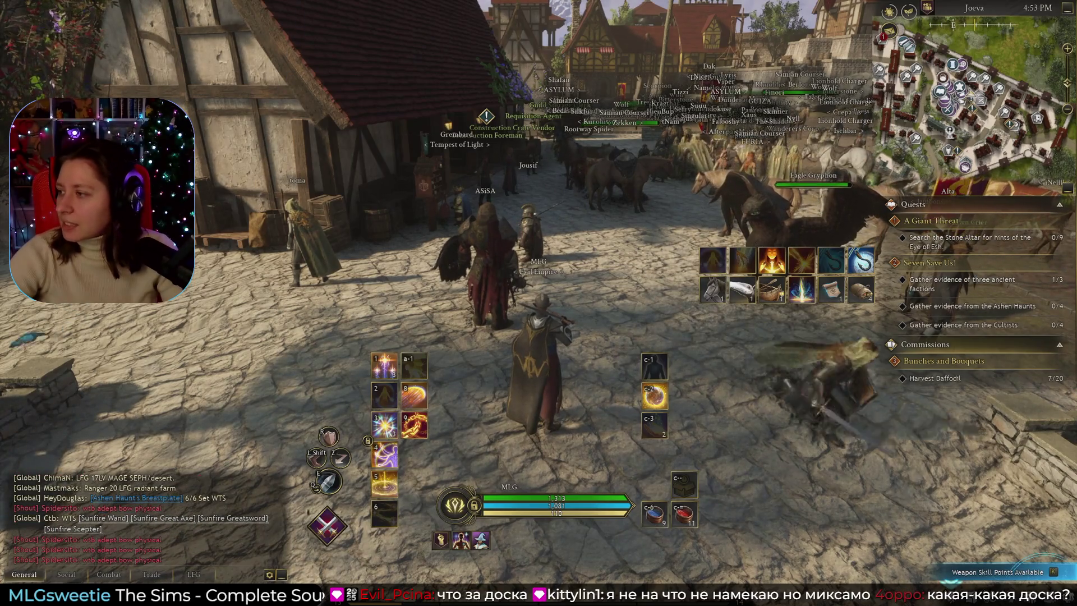
key(alt+Tab)
Maximize Chrome, preview the Habr kanban board image, then close the search tab.
double_click(670, 186)
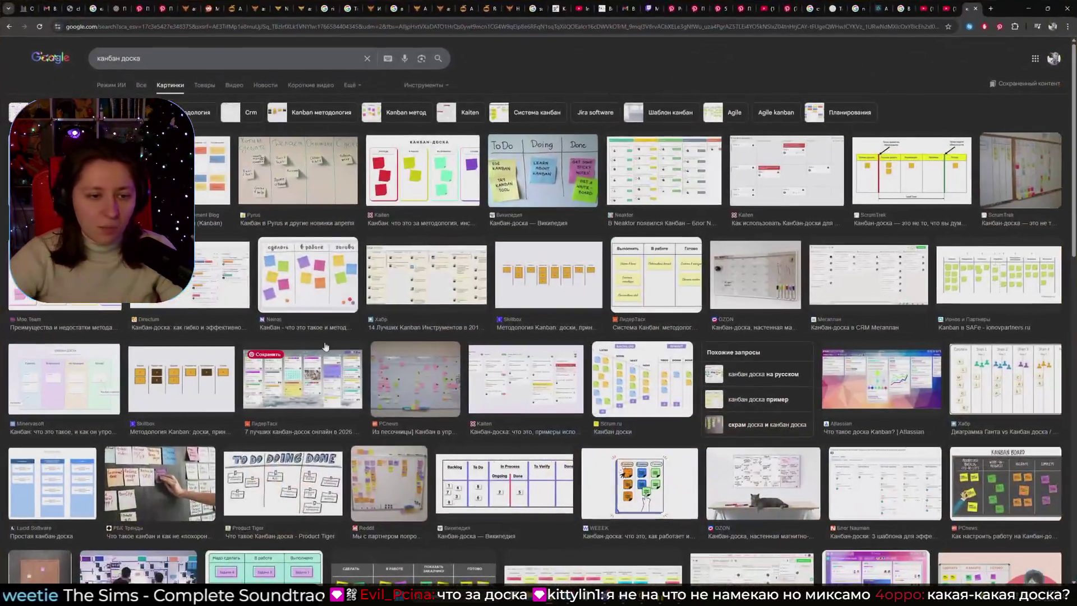
click(249, 198)
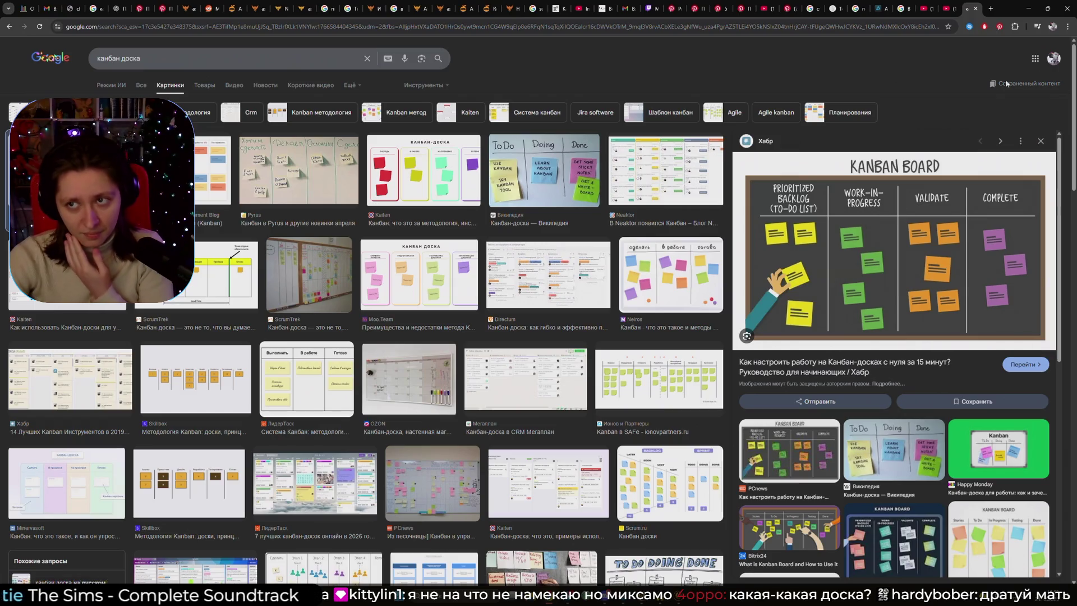
click(975, 11)
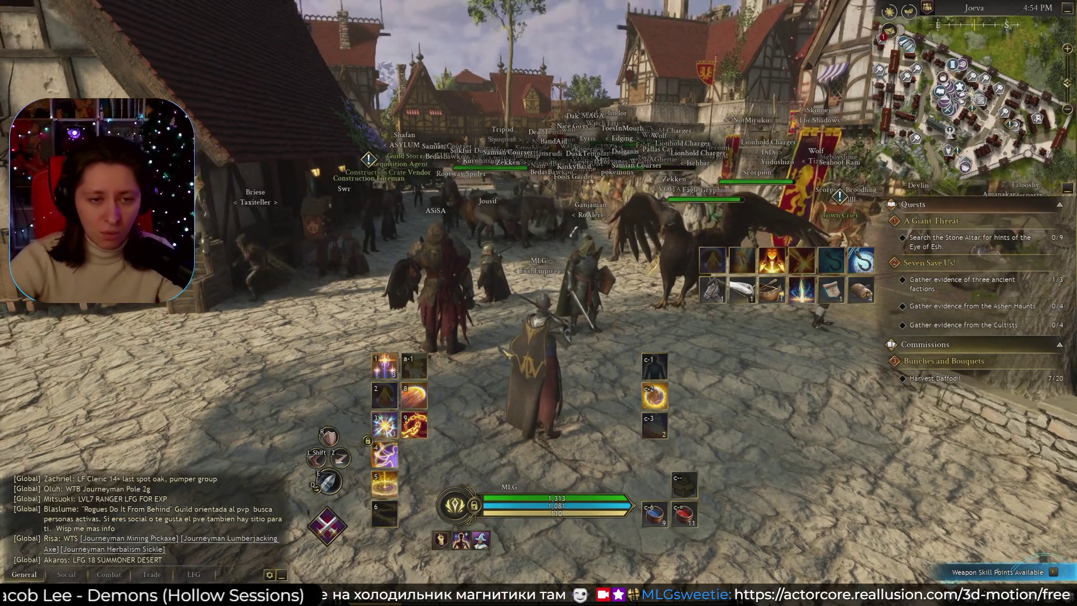
Browse the inventory's material bags, then walk to the mailbox and open the Joeva sold-item mail.
key(i)
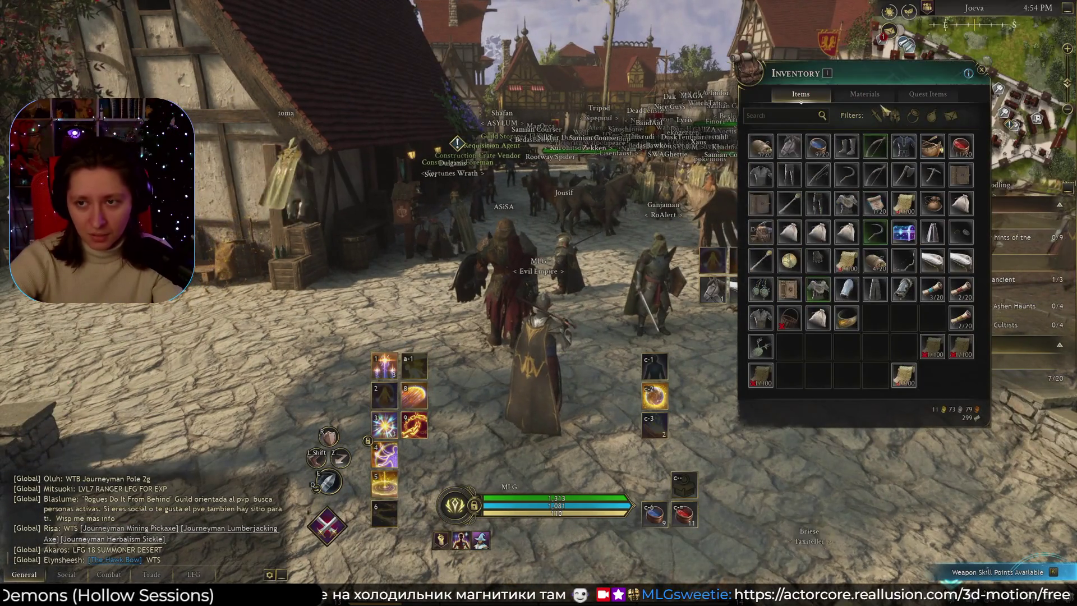
click(865, 94)
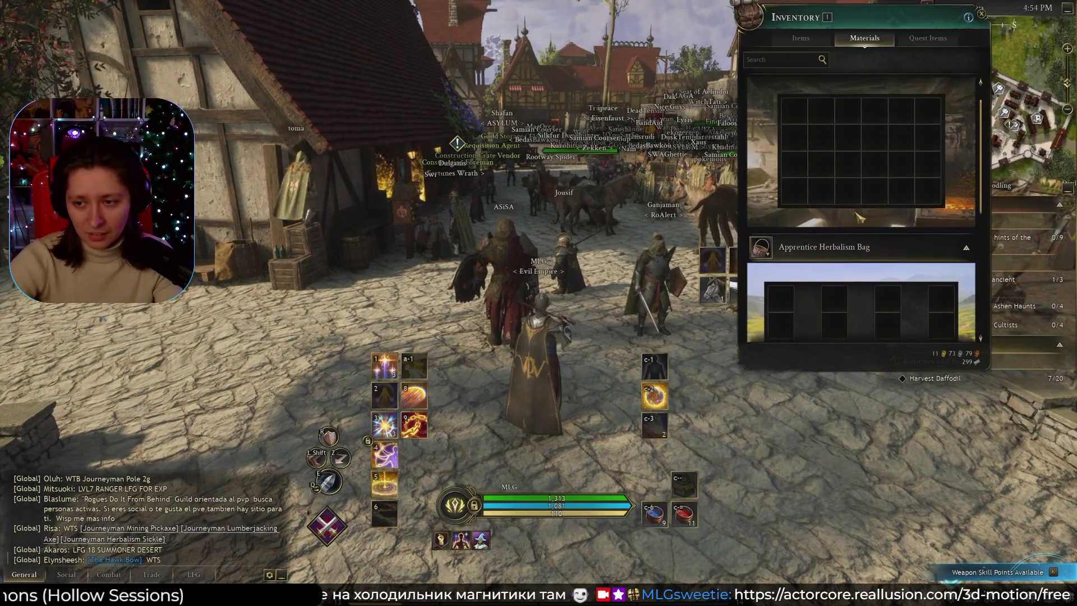
scroll(858, 149, down, 5)
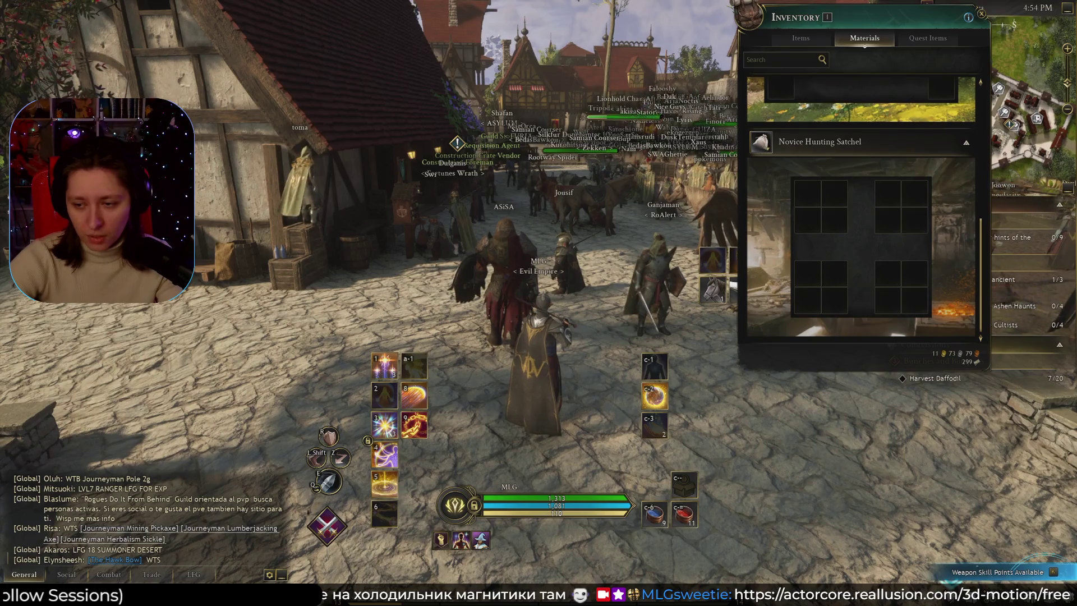
key(i)
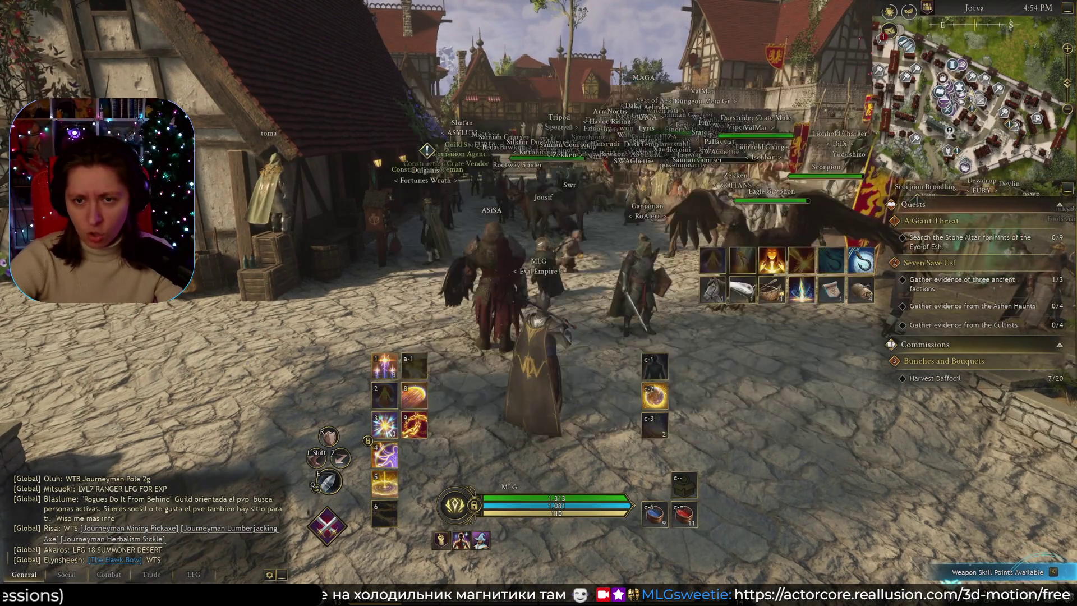
key(w)
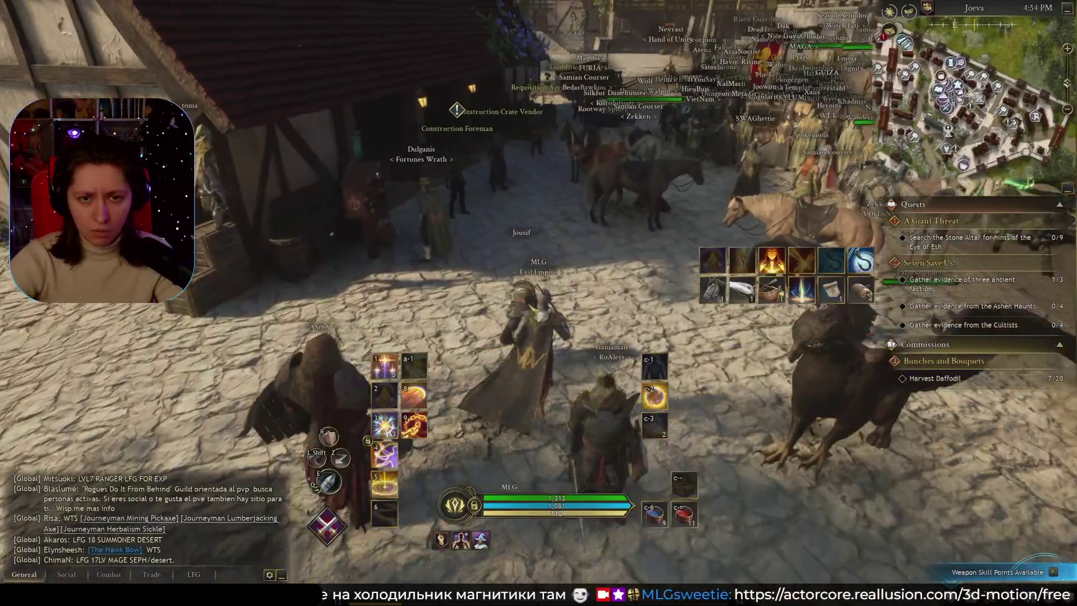
key(f)
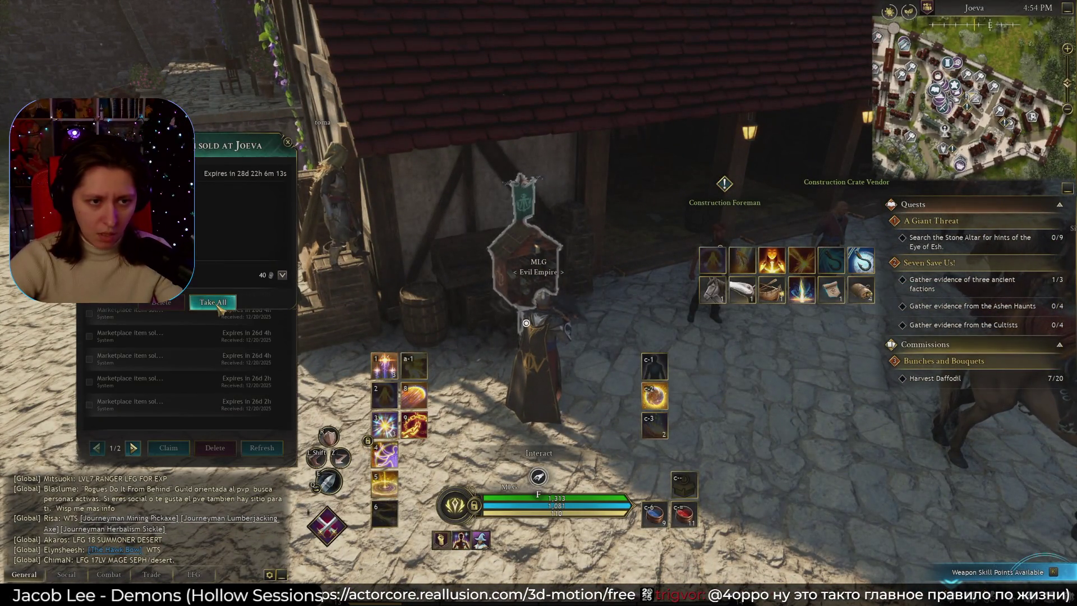
Collect the 40 gold from the sold-item mail and close the mailbox.
click(217, 306)
right_drag(466, 321, 584, 325)
key(Escape)
Toggle the skill tree and inventory, ride the summoned mount, then open the crafting window.
key(k)
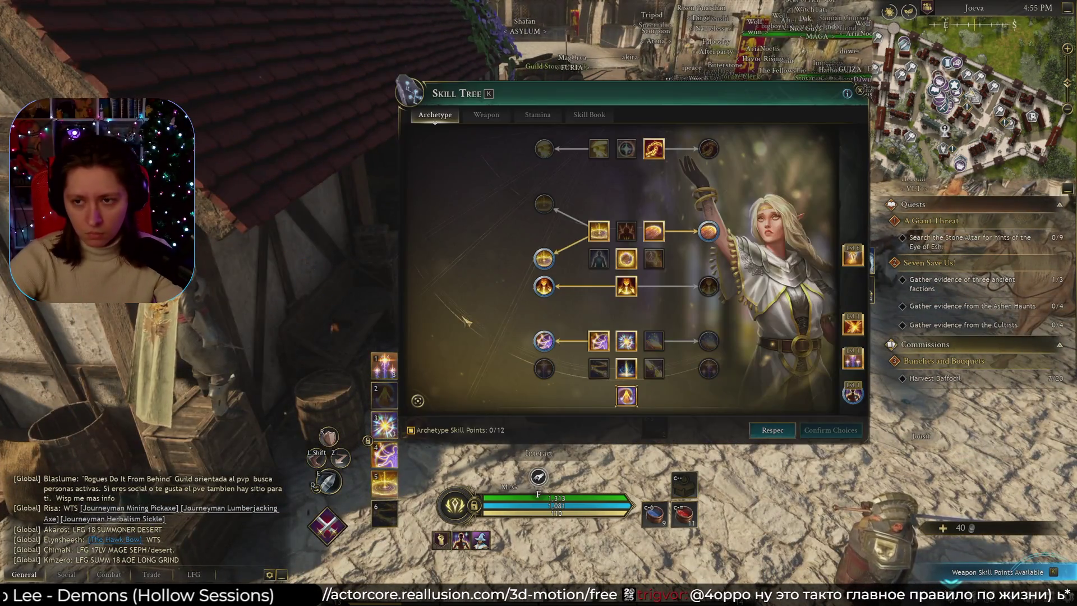
key(k)
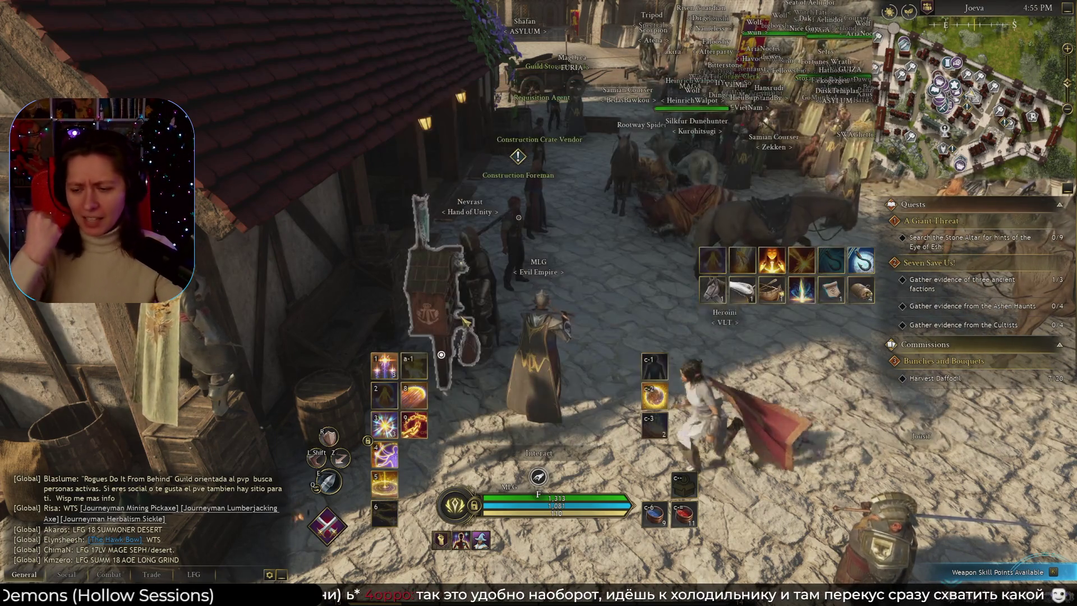
key(i)
key(i)
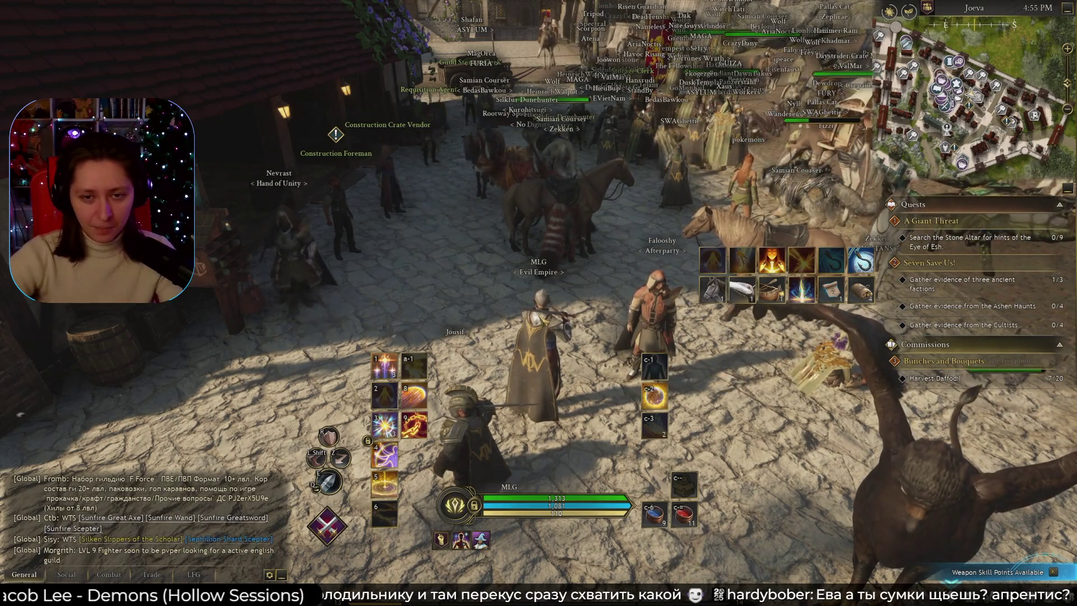
key(t)
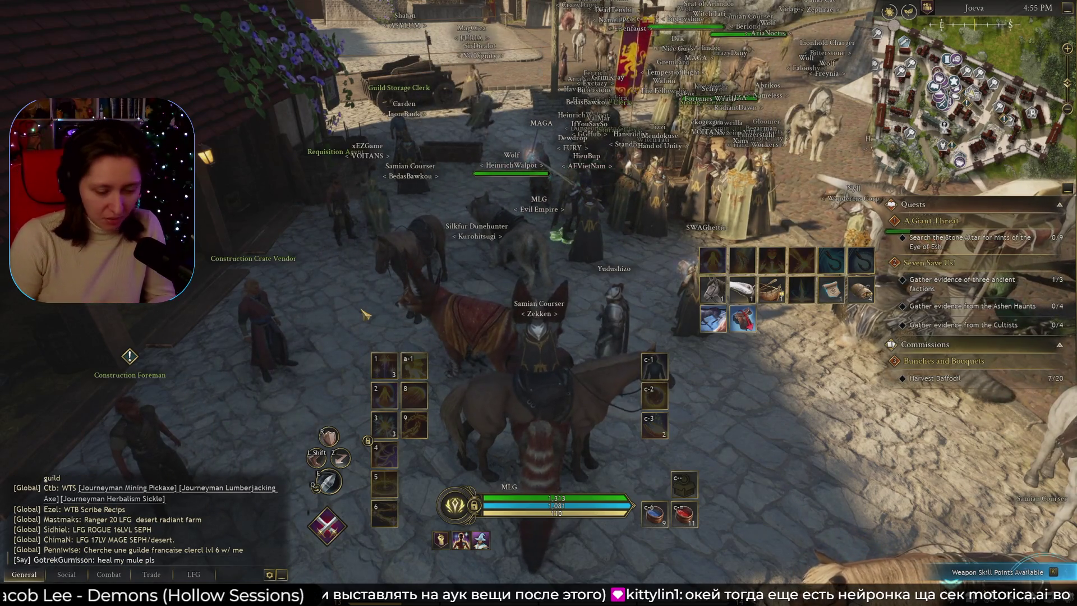
key(p)
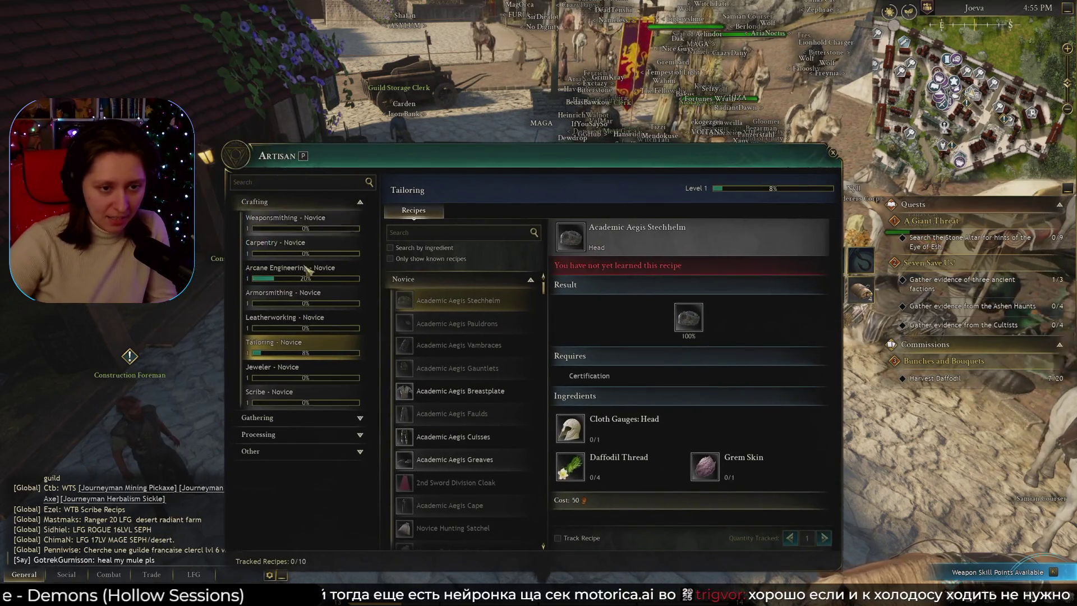
Switch the Artisan window to the Carpentry recipes and keep unlearned recipes visible.
click(275, 325)
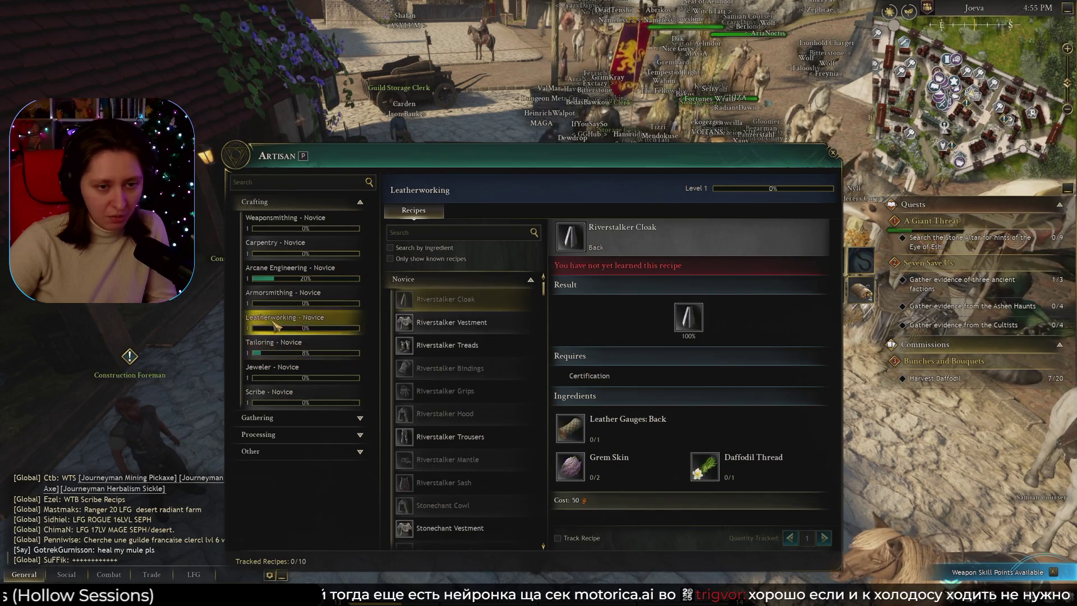
click(271, 247)
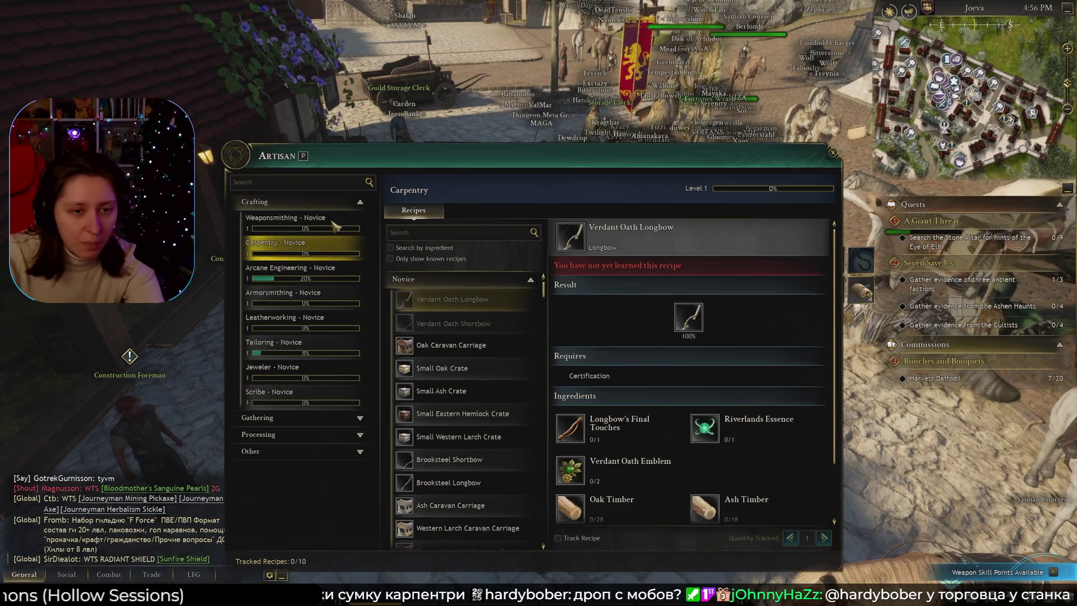
drag(354, 169, 371, 163)
click(407, 253)
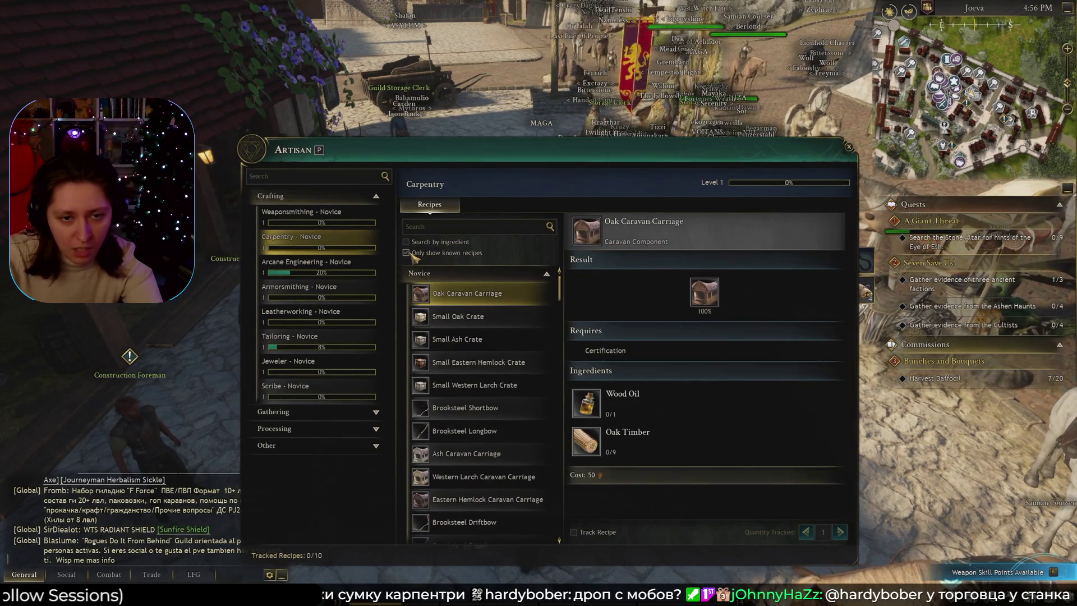
click(408, 253)
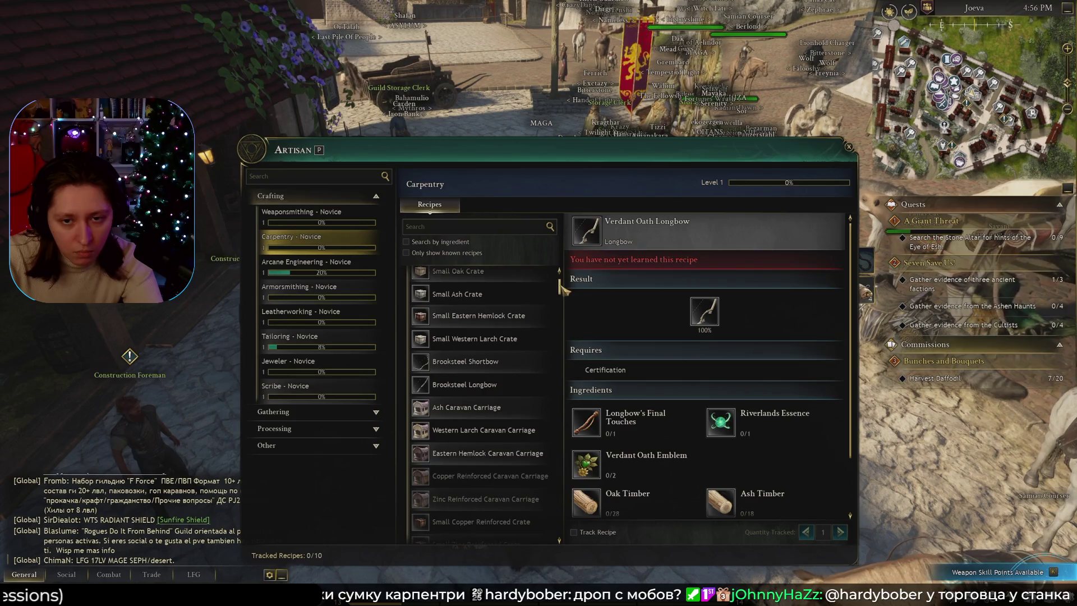
Collapse Novice and search 'Bag' to see the Apprentice Hunting Bag's ingredients.
click(525, 275)
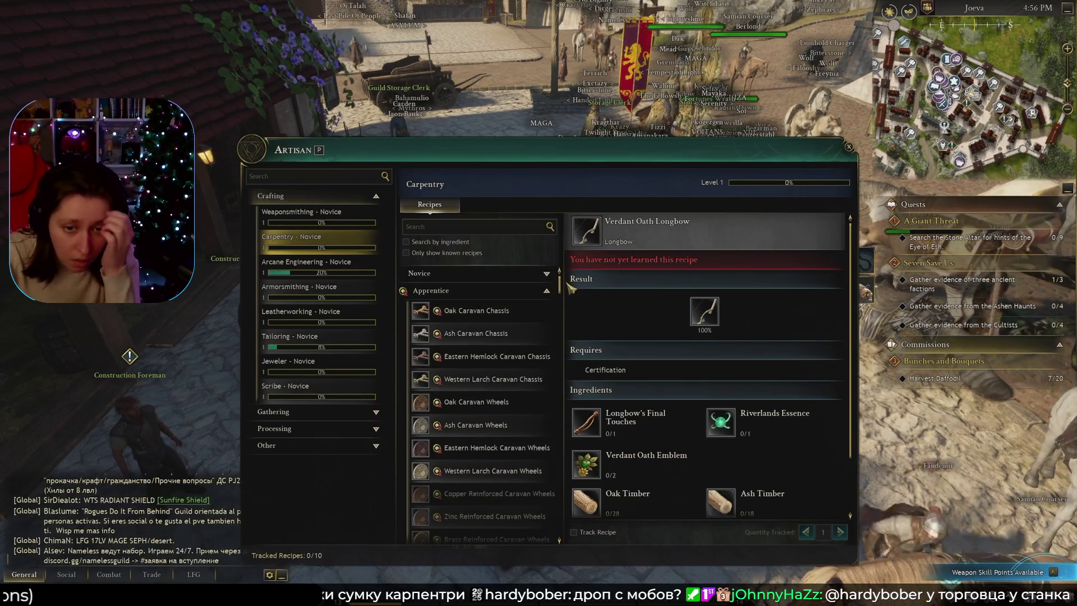
click(477, 226)
text(Bag)
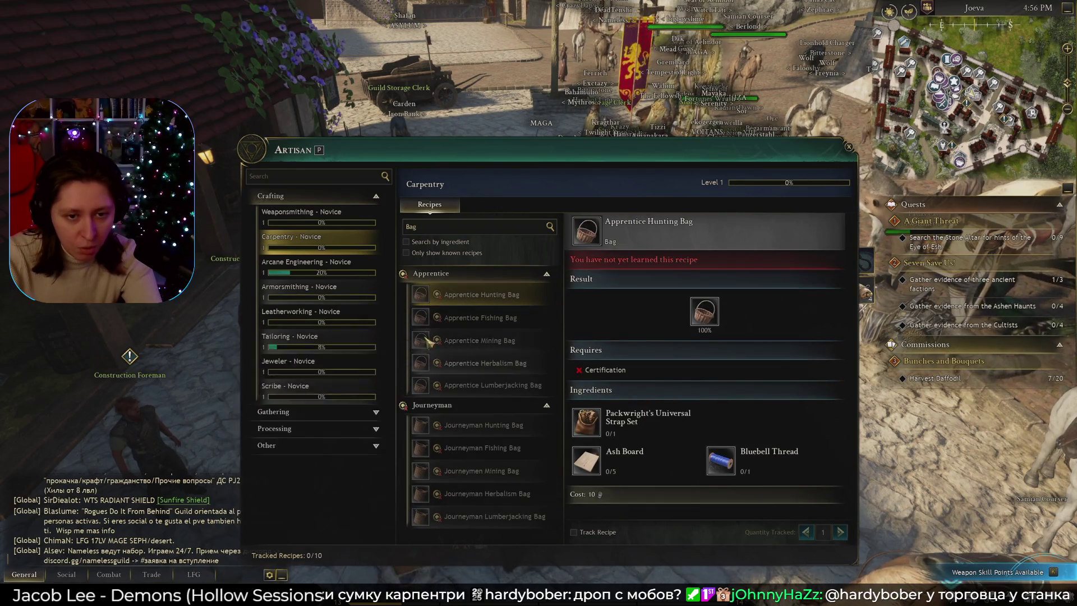
mouse_move(422, 302)
mouse_move(424, 325)
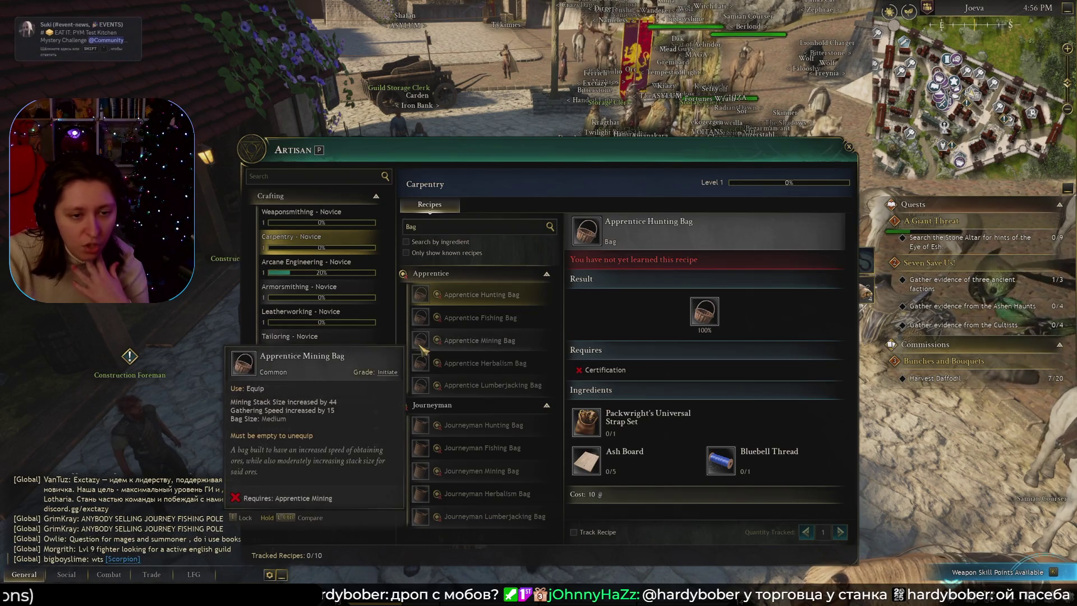
mouse_move(423, 387)
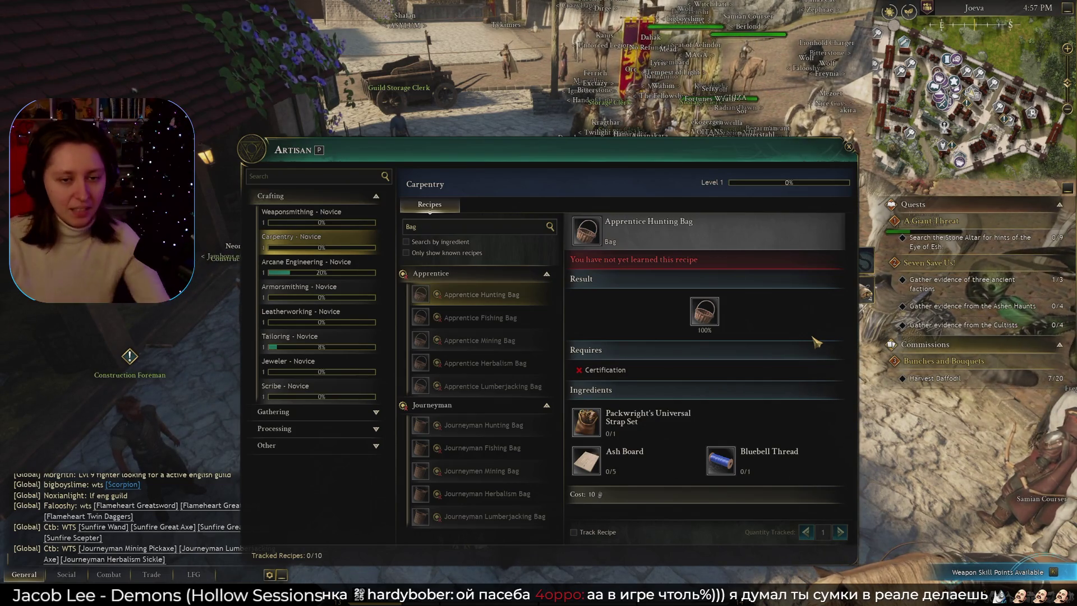
Close the crafting window and zoom the world map into Joeva to locate the Woodshop.
key(Escape)
key(Escape)
key(Escape)
key(m)
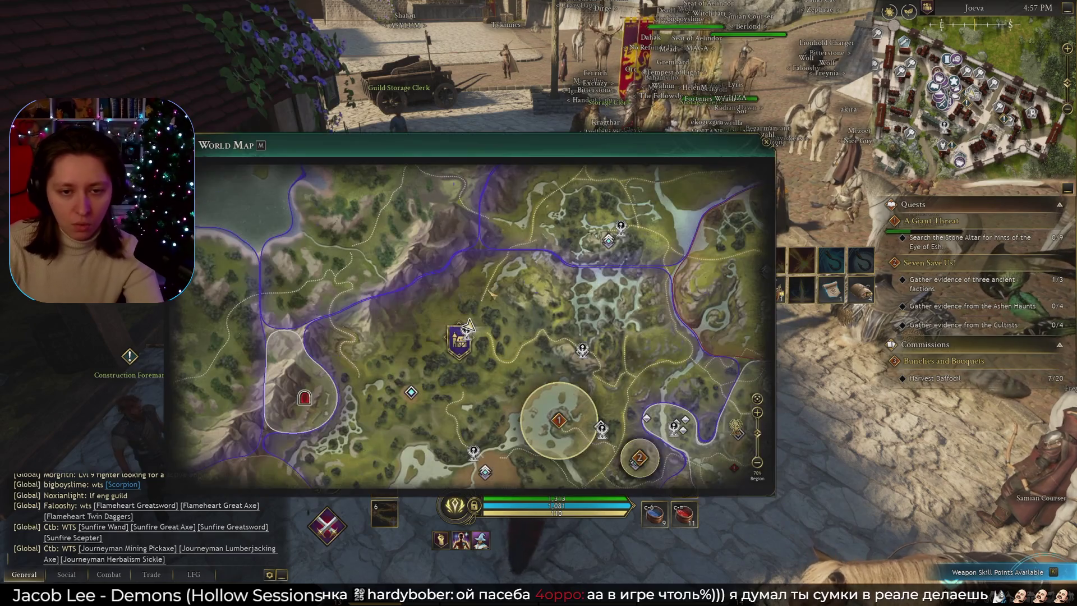
scroll(468, 325, up, 5)
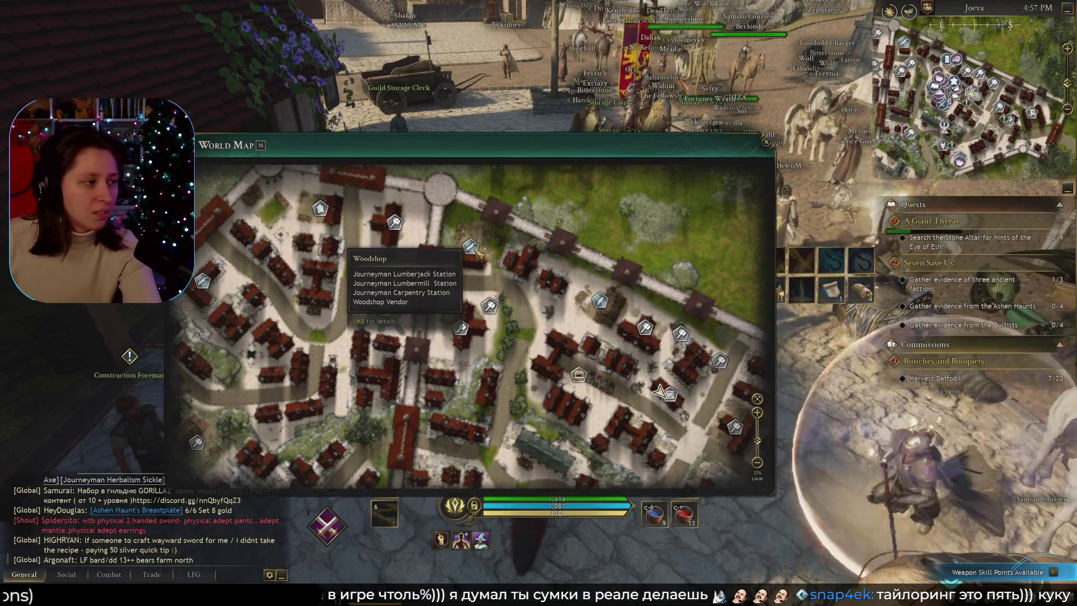
key(m)
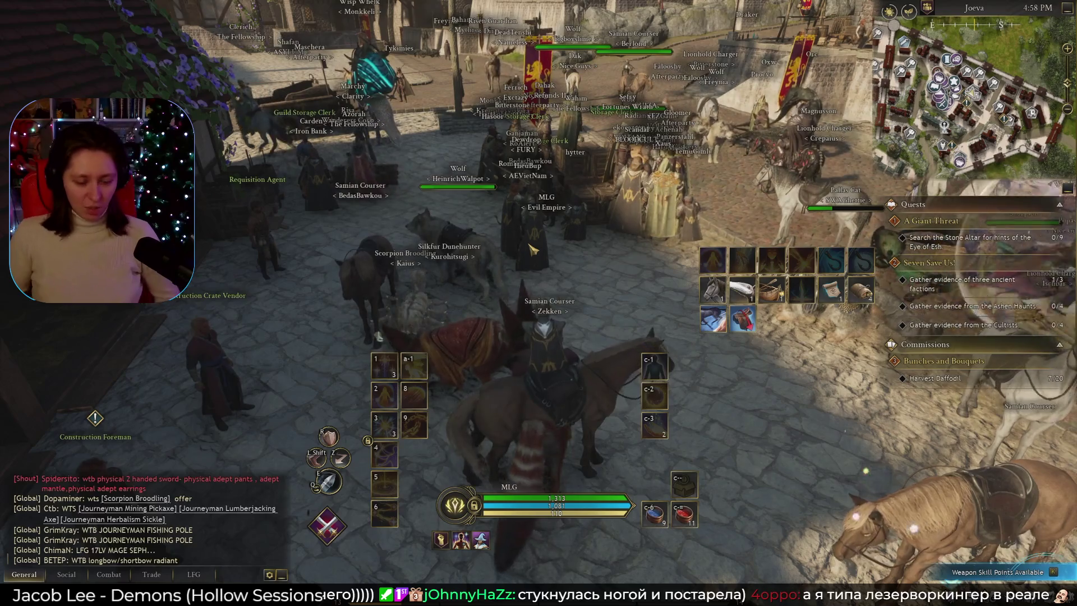
Check the inventory bags, then drop a waypoint marker by the river on the world map.
key(i)
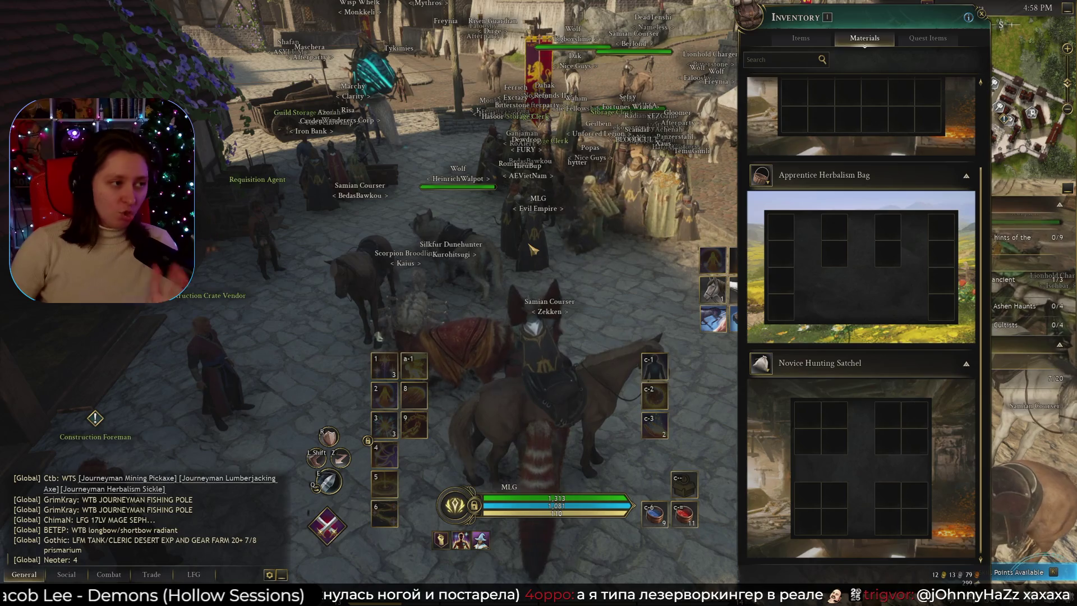
key(i)
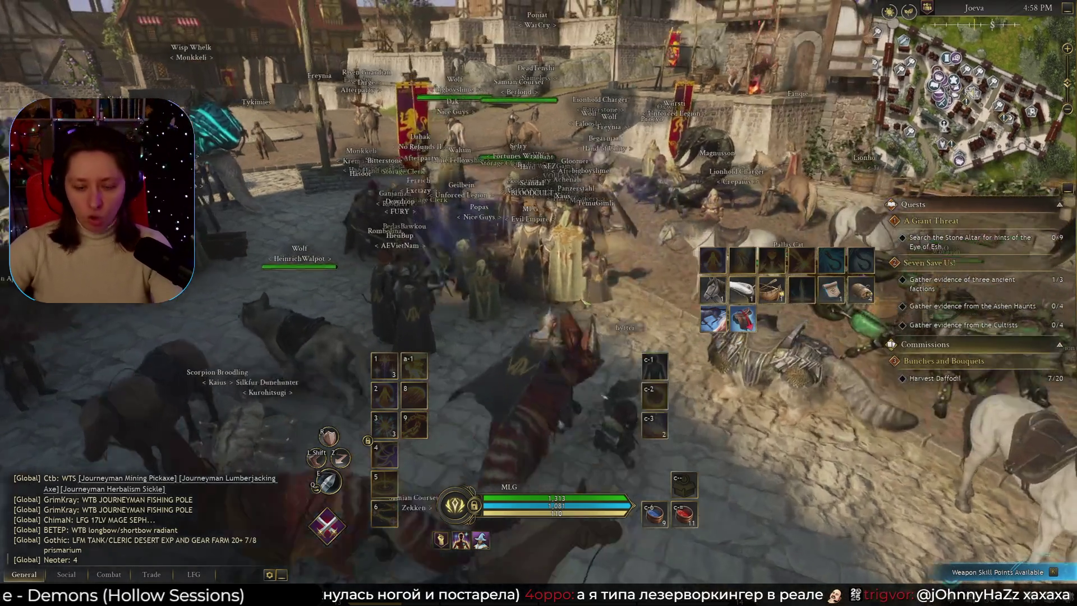
key(m)
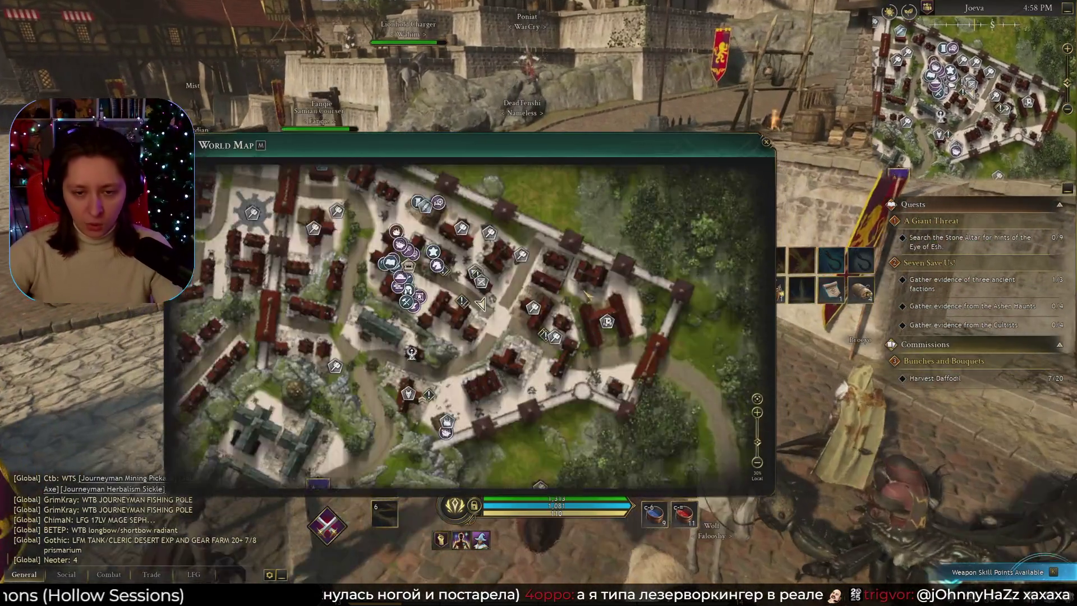
scroll(542, 377, down, 5)
scroll(542, 377, up, 5)
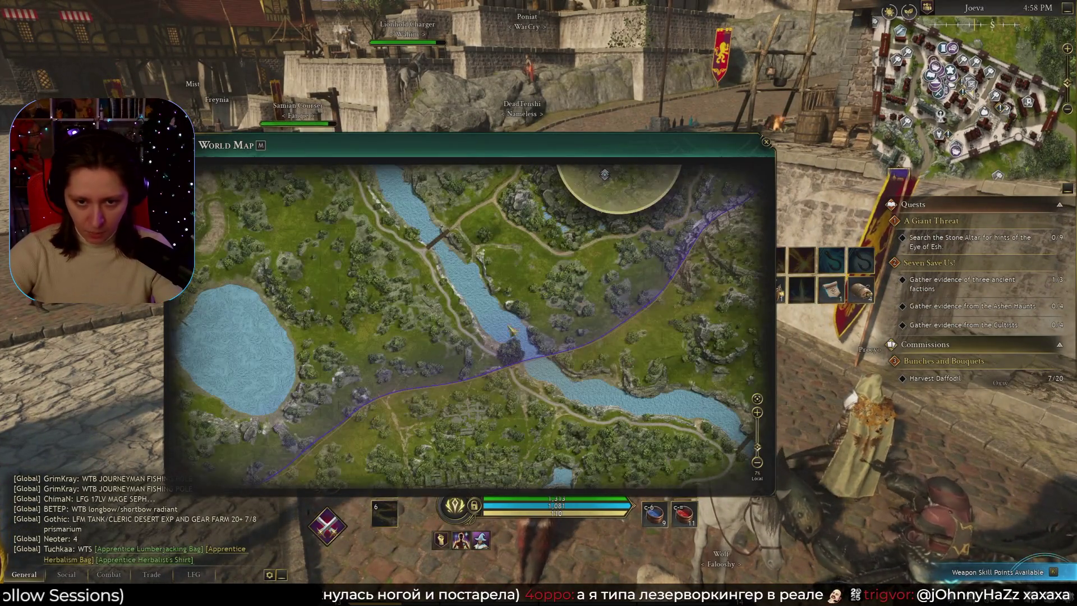
click(448, 326)
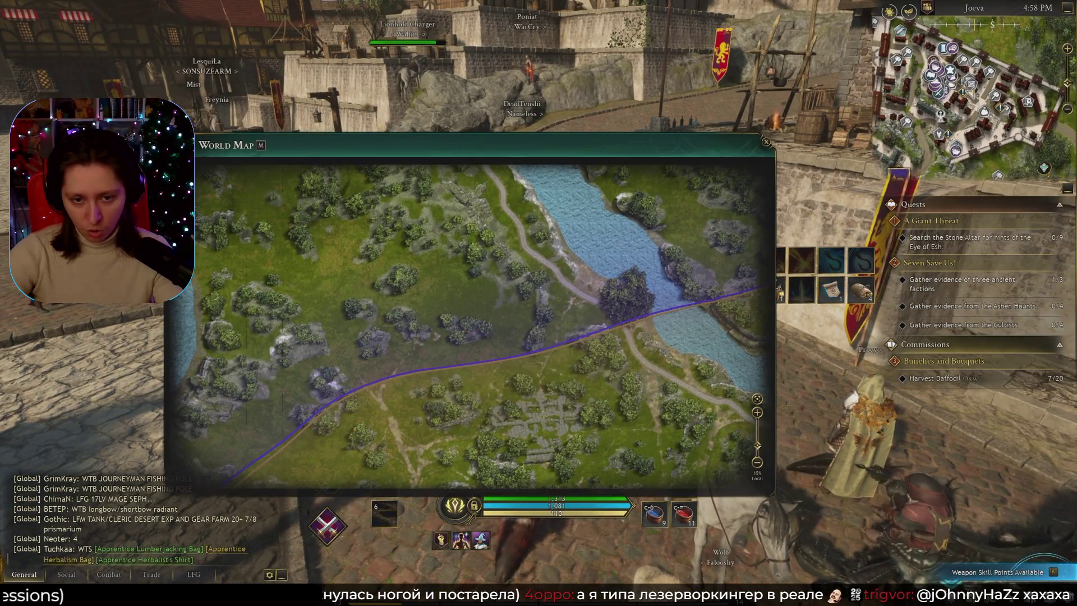
key(m)
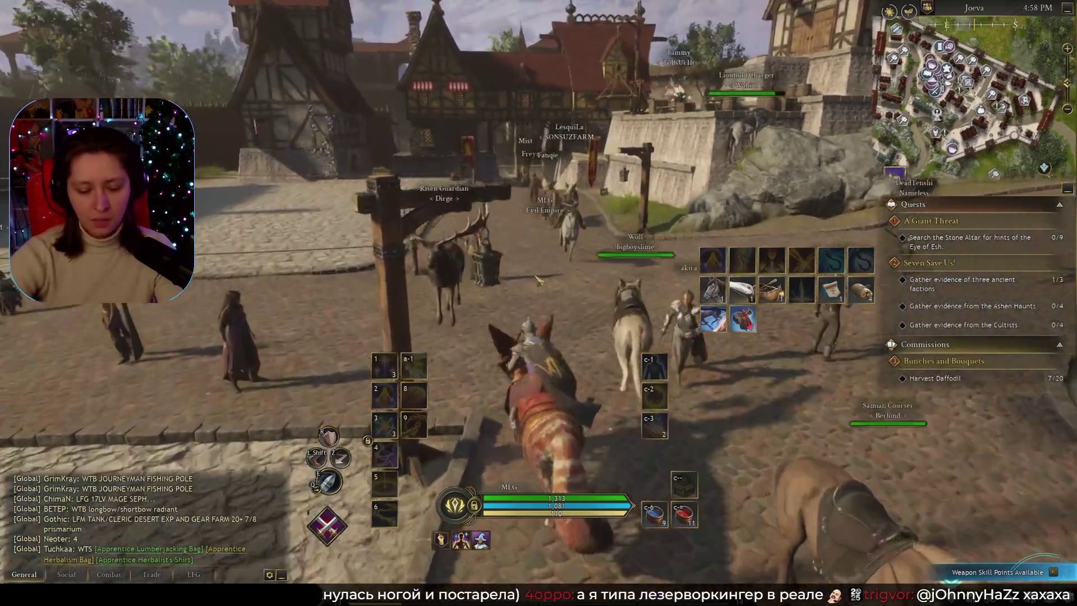
Ride out of Joeva along the road, glancing at the map and skill tree.
key(m)
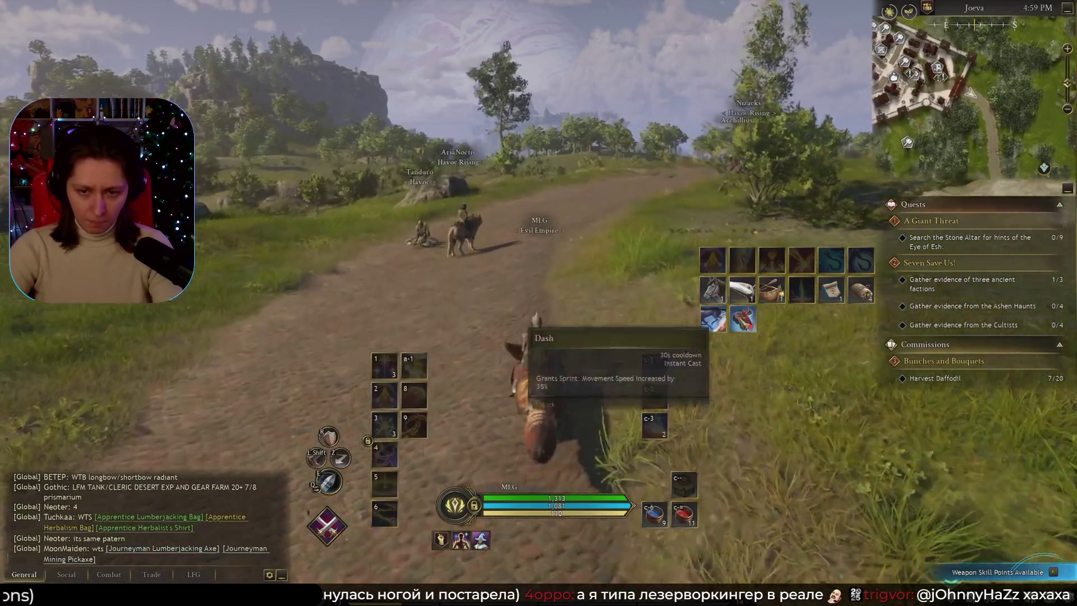
key(m)
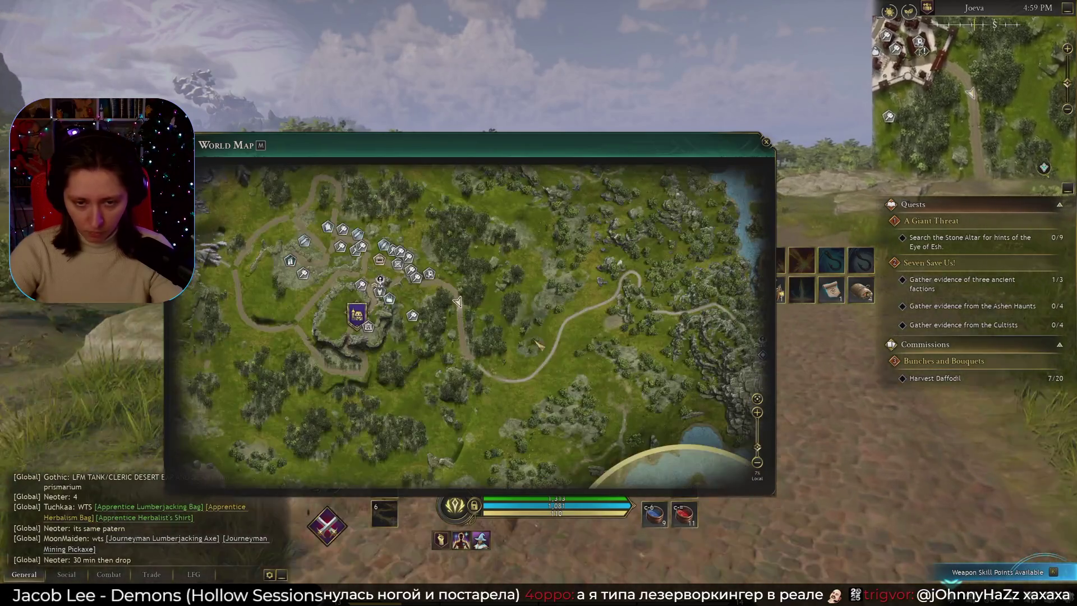
key(m)
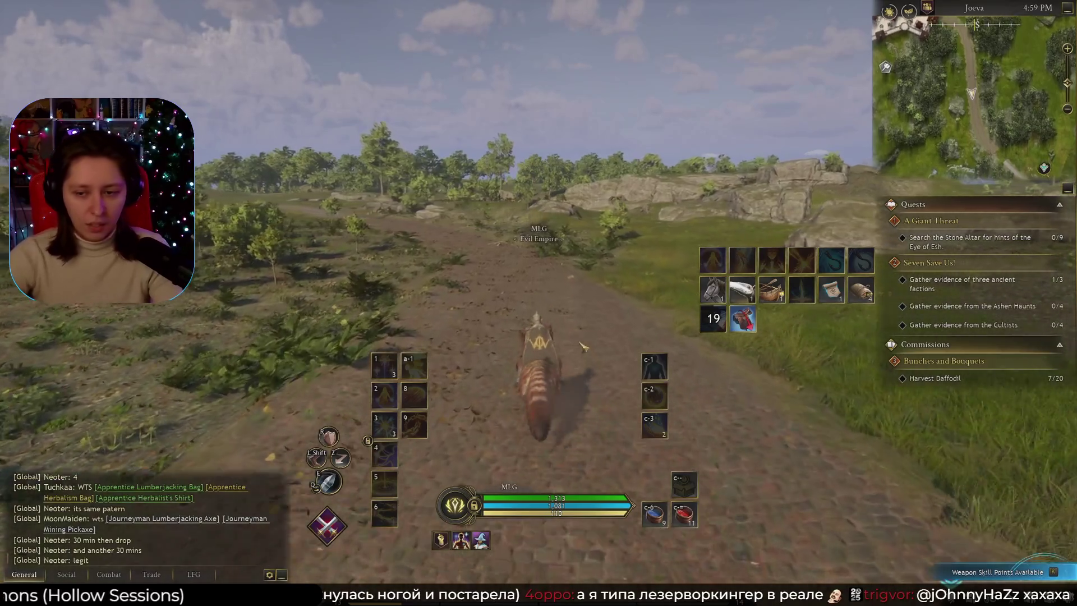
key(k)
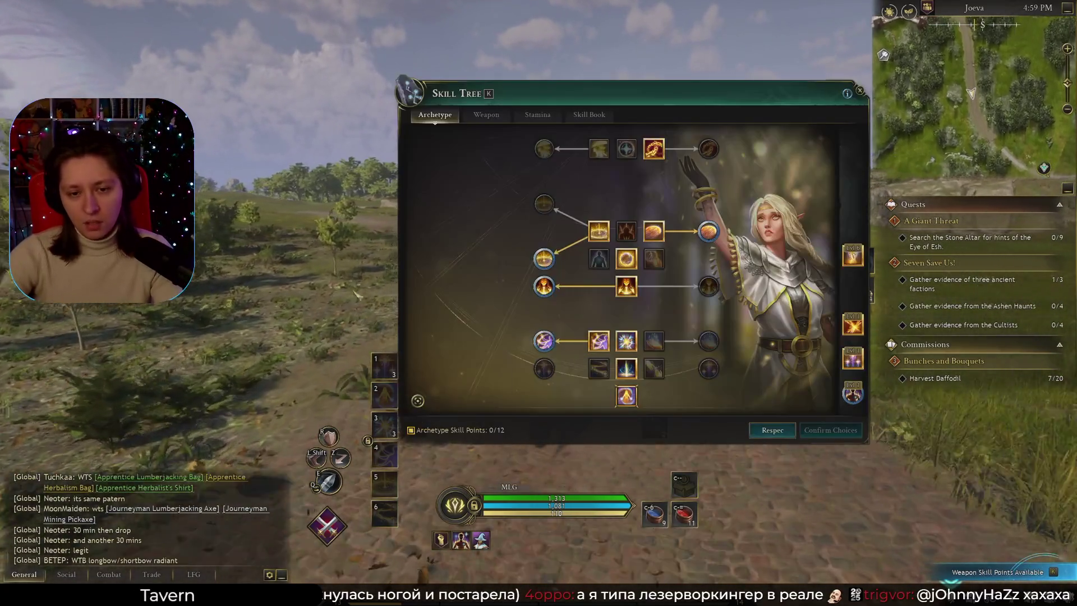
key(k)
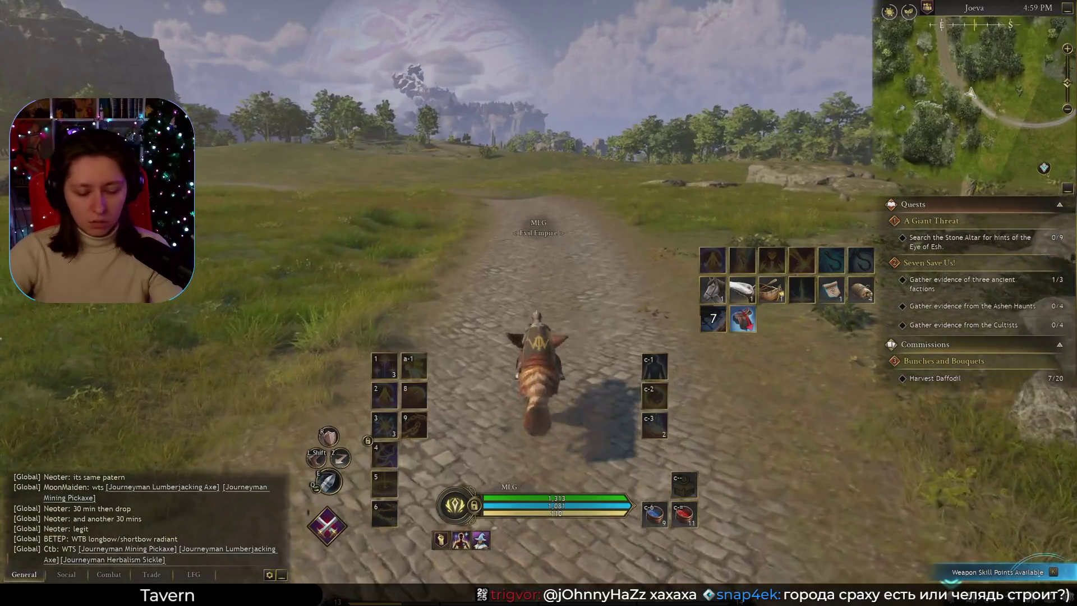
key(m)
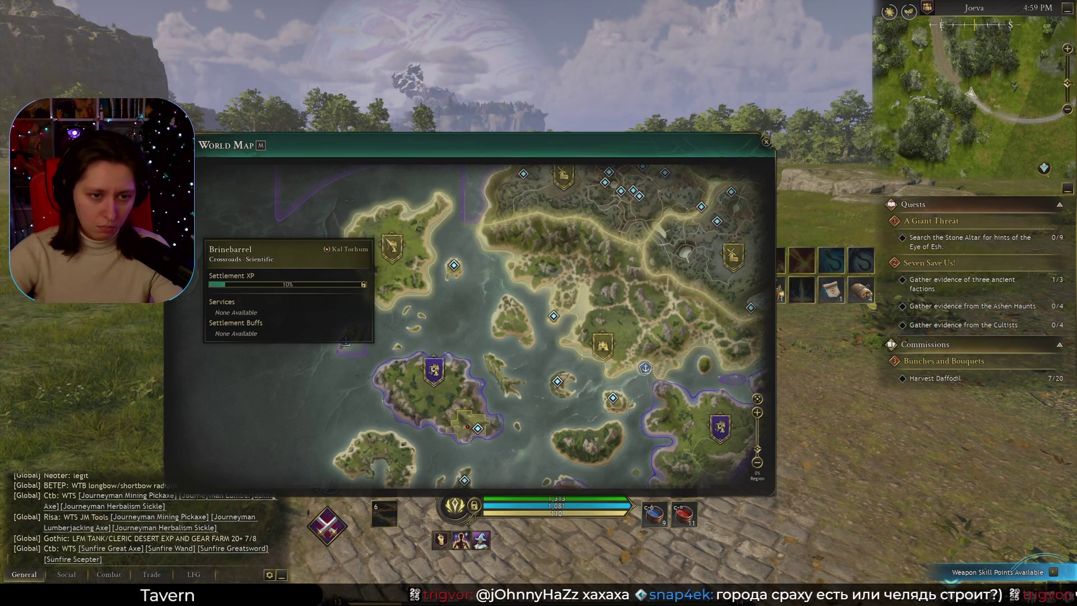
View the Korrin and Vinebreach bulletin boards, close them, and ride onto the grass.
click(392, 247)
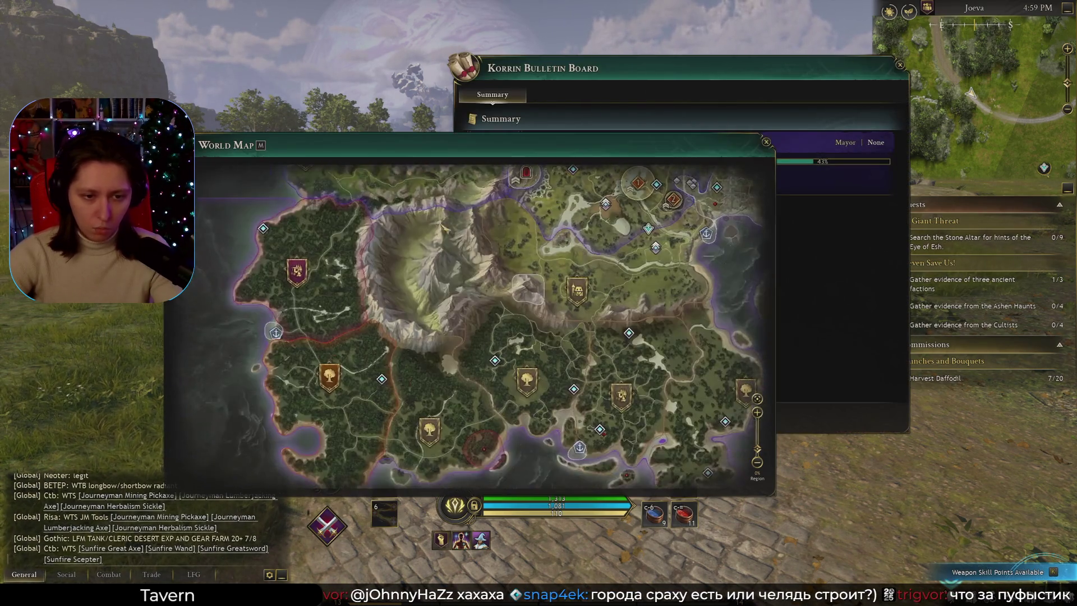
click(343, 229)
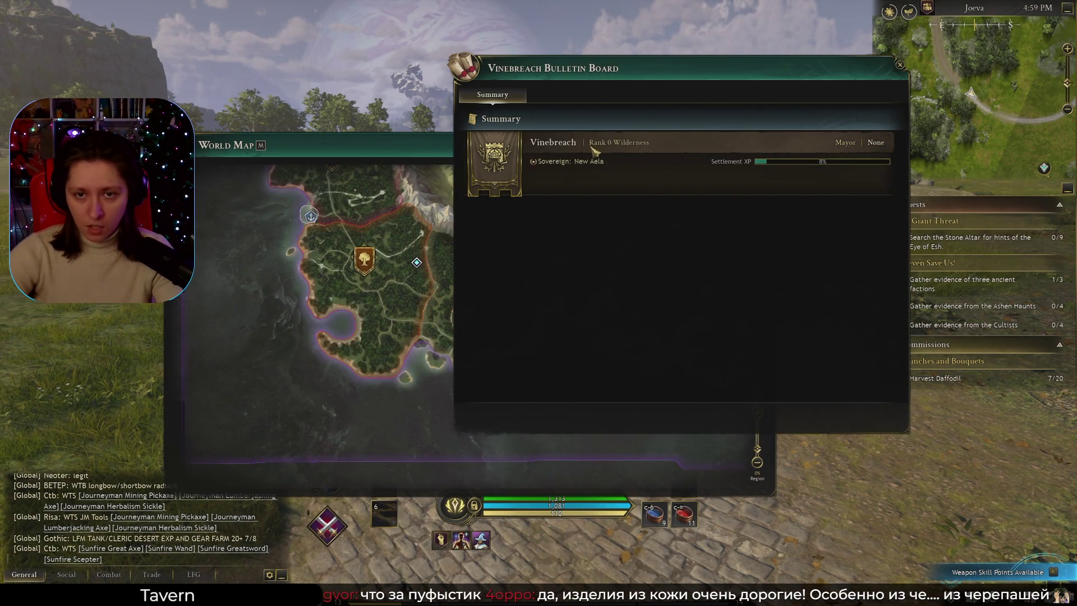
scroll(359, 292, down, 3)
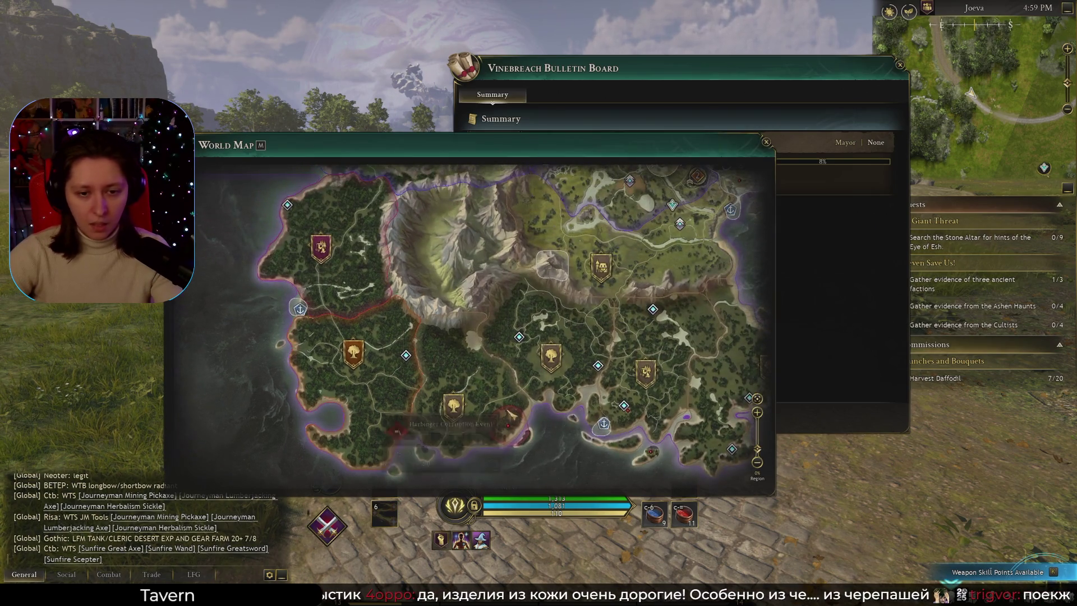
key(Escape)
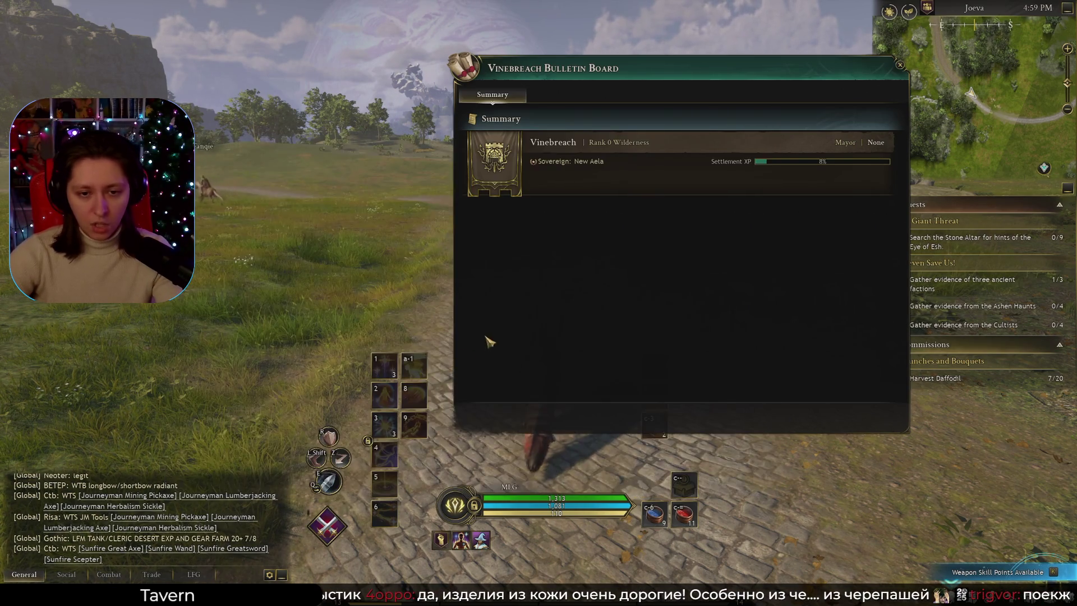
key(Escape)
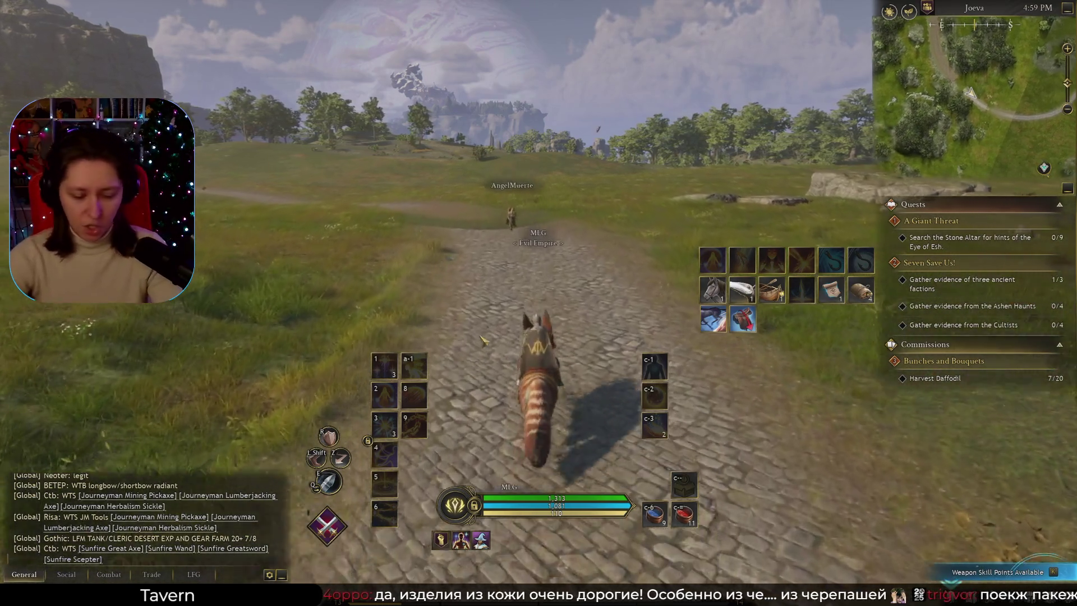
key(m)
key(m)
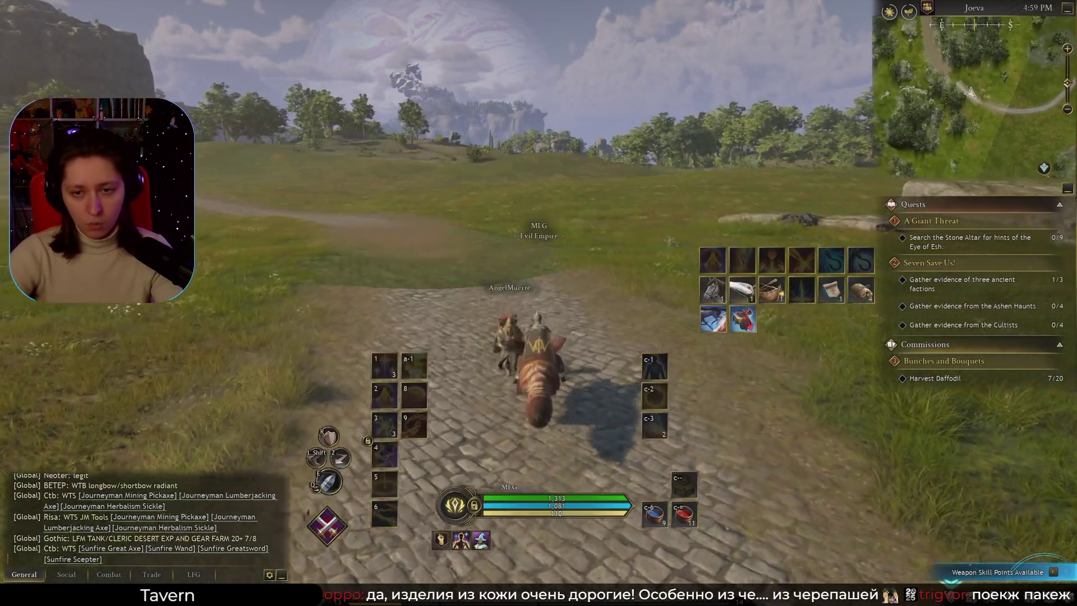
key(w)
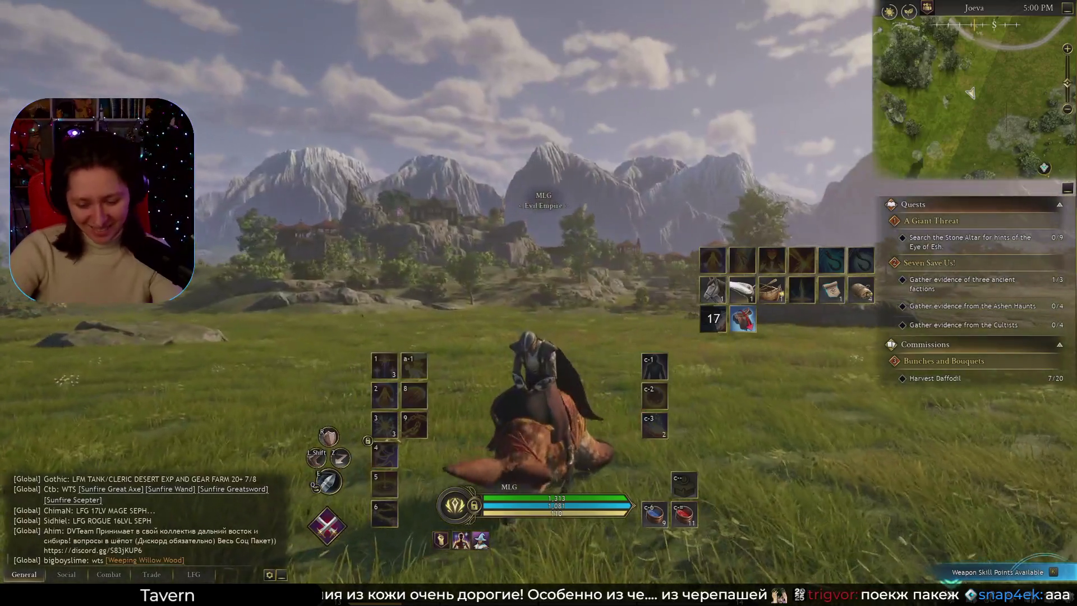
Hide the HUD with Ctrl+Z to show off the fennec-fox mount, then restore it.
key(ctrl+z)
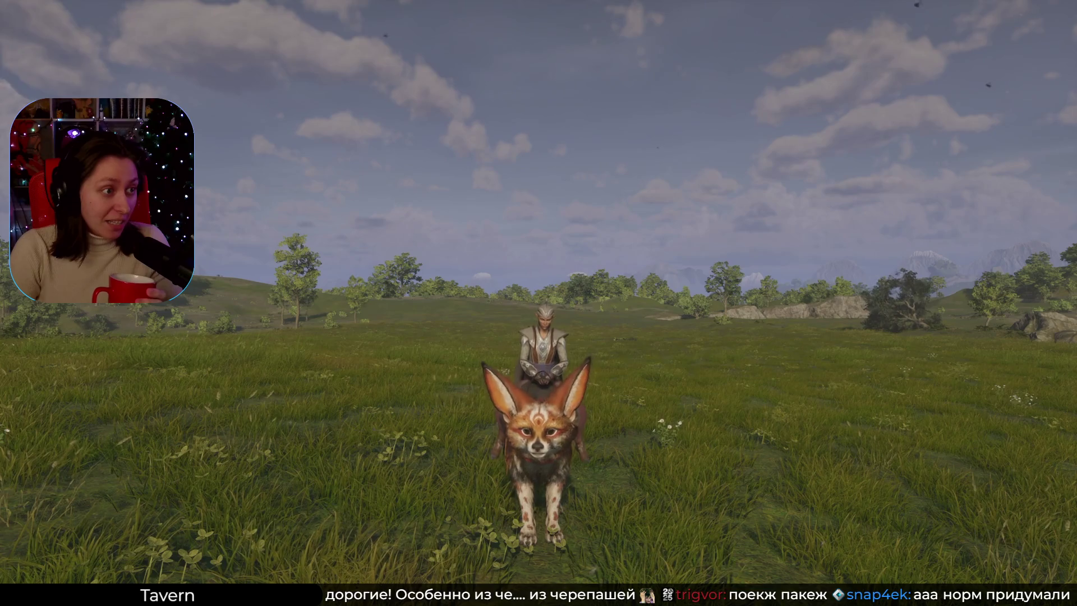
key(w)
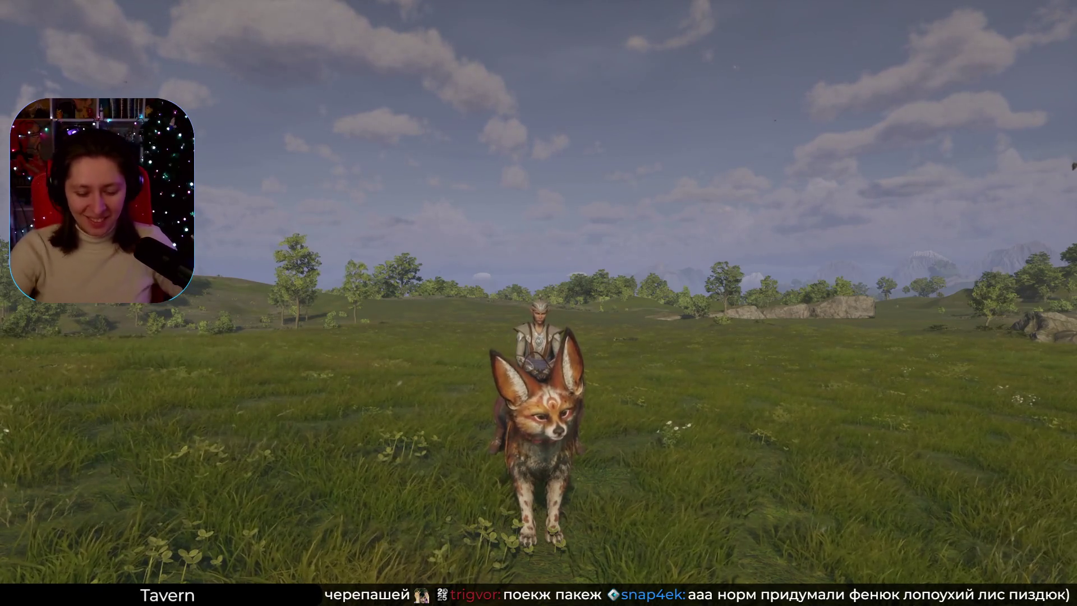
key(Escape)
Ride across the grassland using the mount's Dash boost, repeatedly checking position on the world map.
key(w)
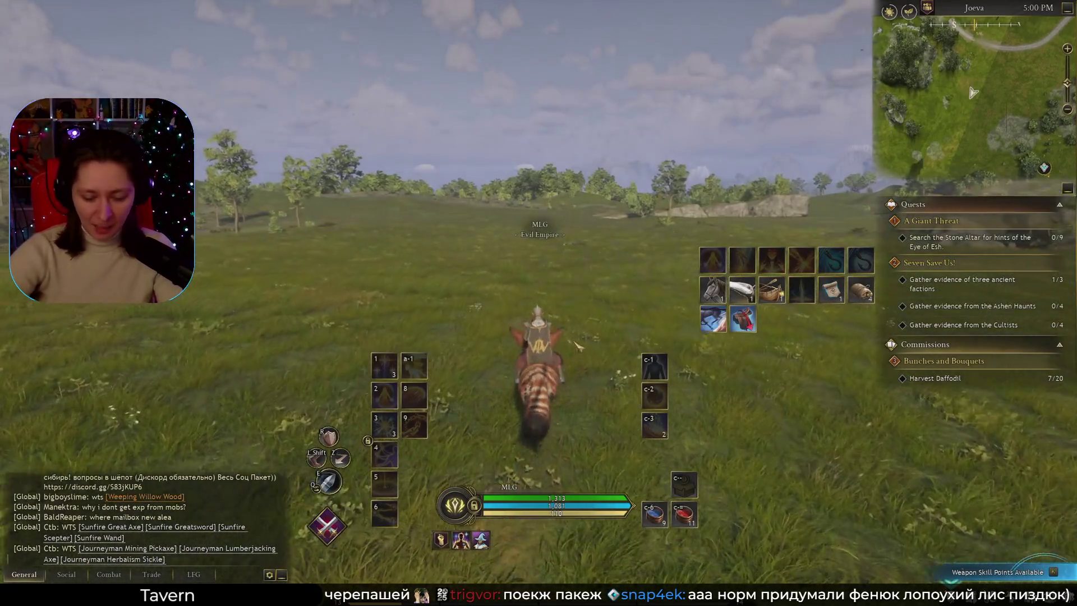
key(m)
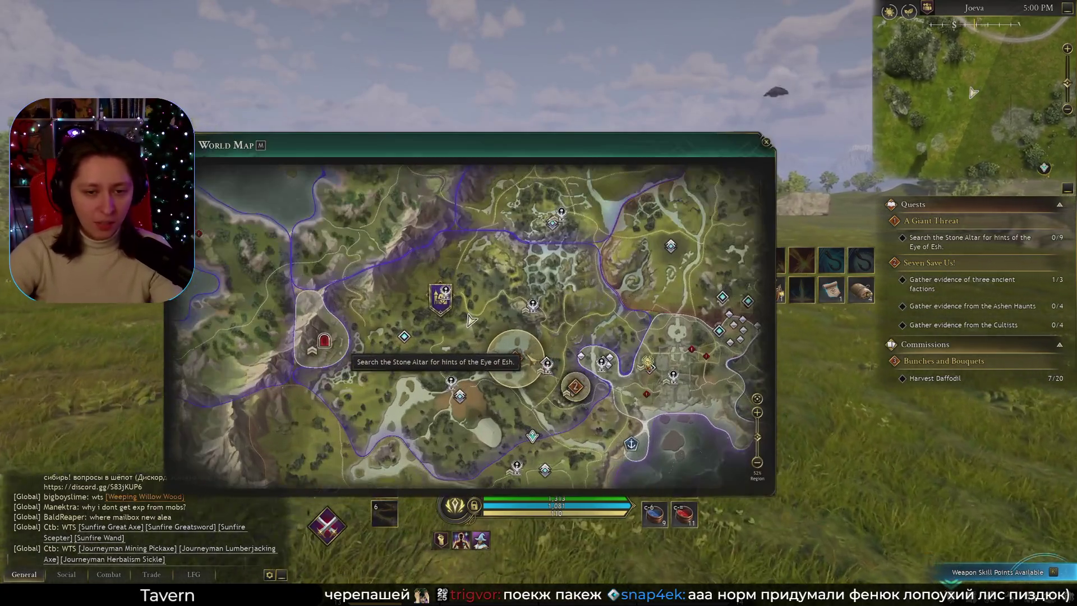
key(m)
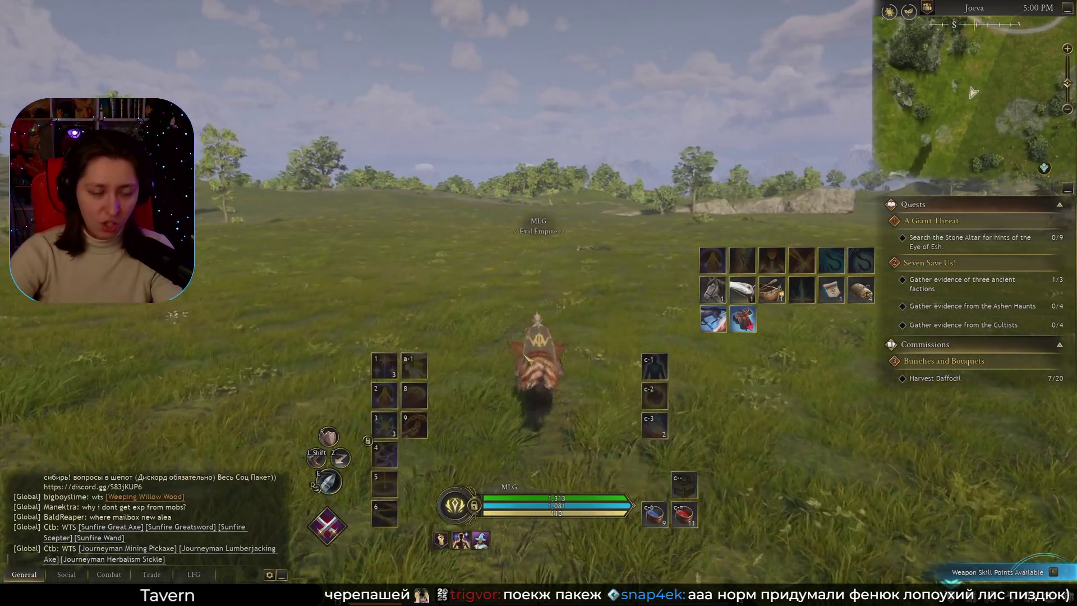
click(713, 319)
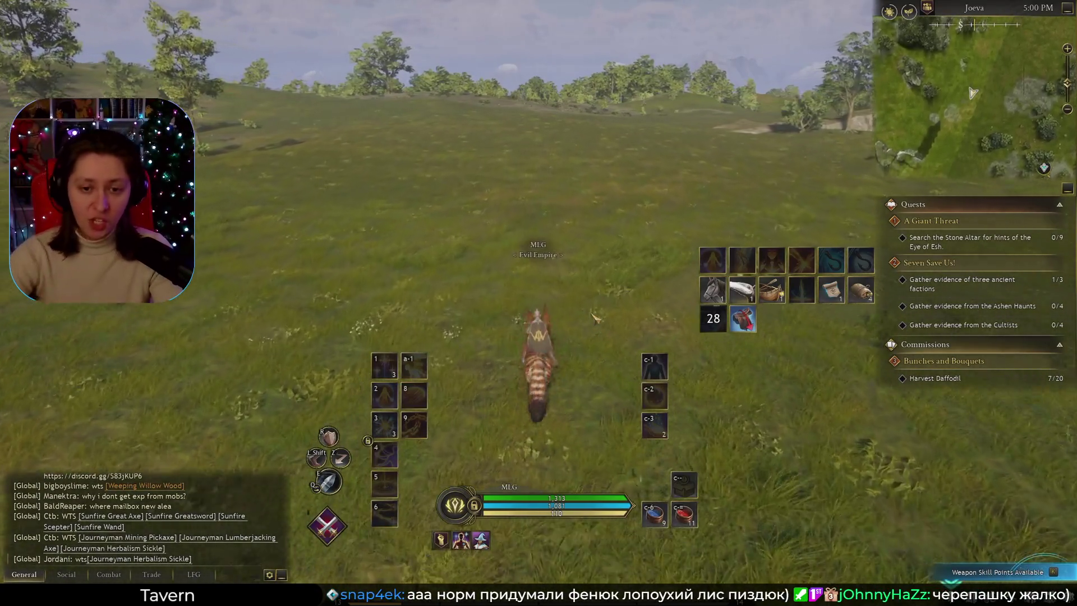
key(m)
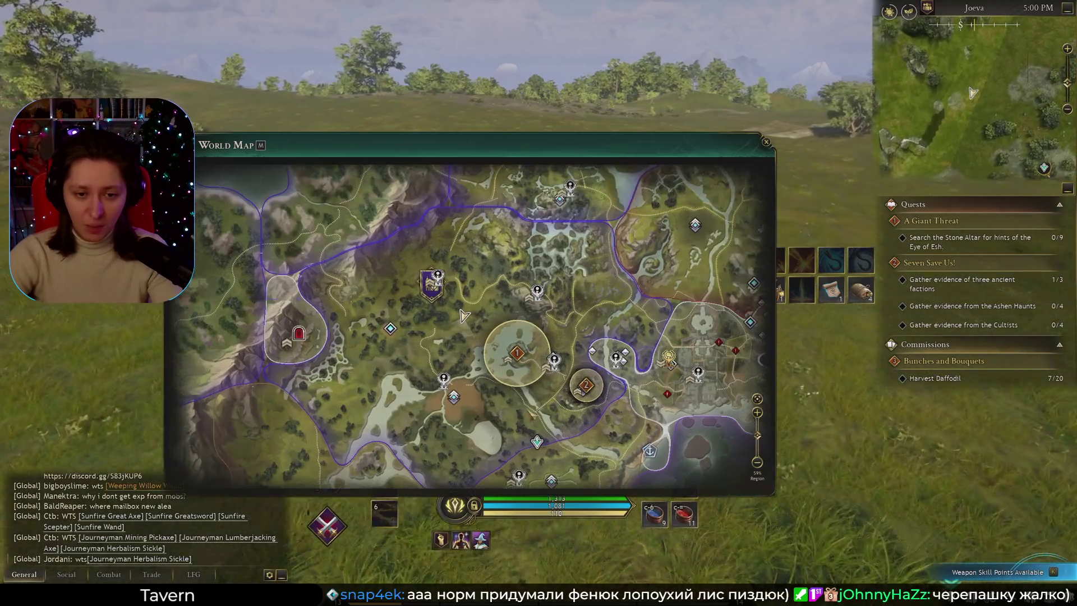
key(m)
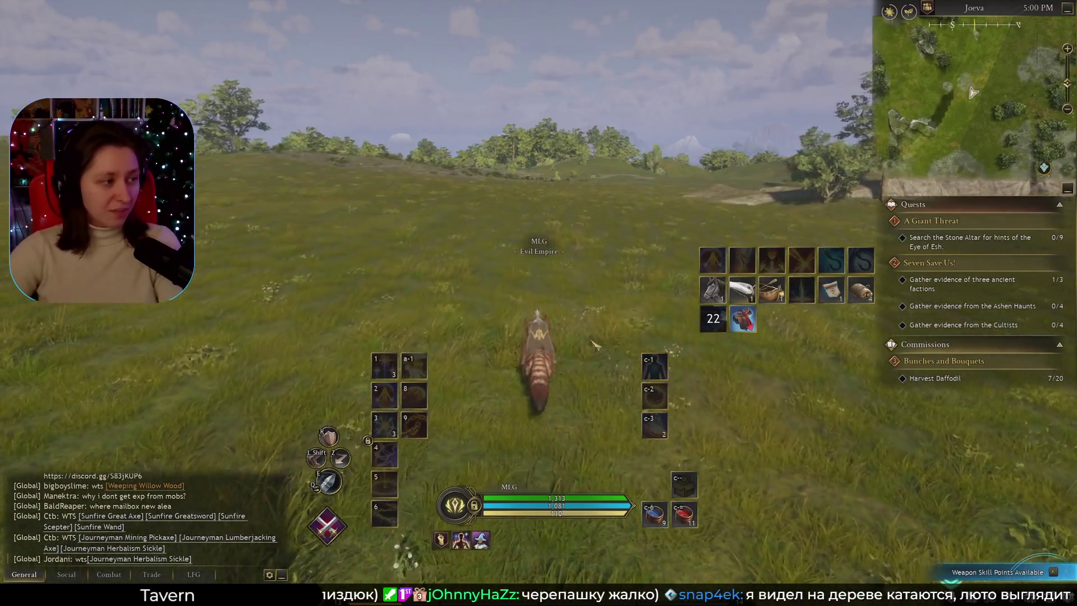
key(m)
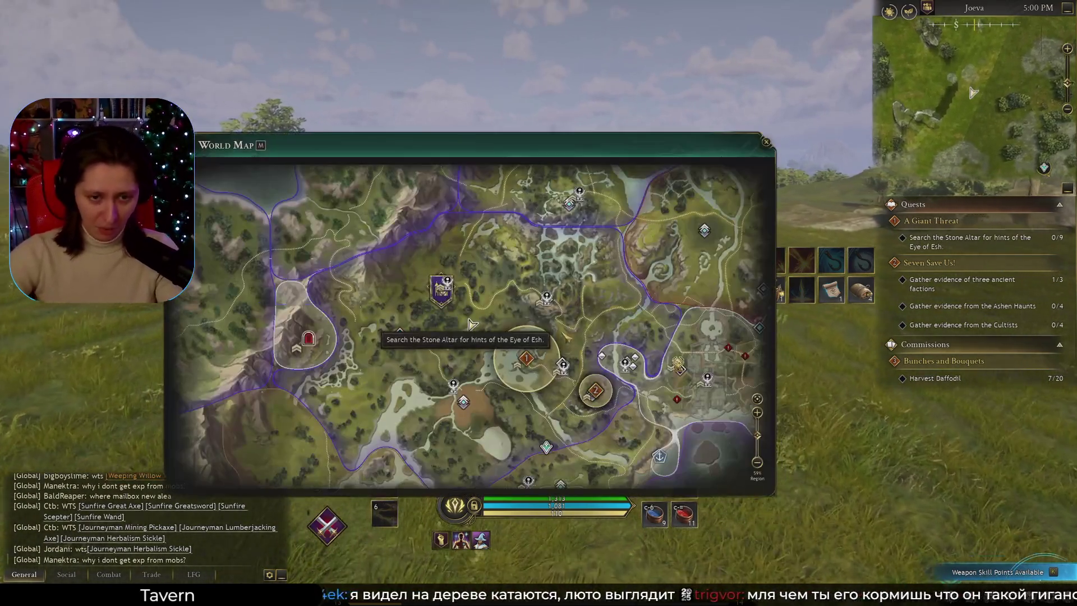
key(m)
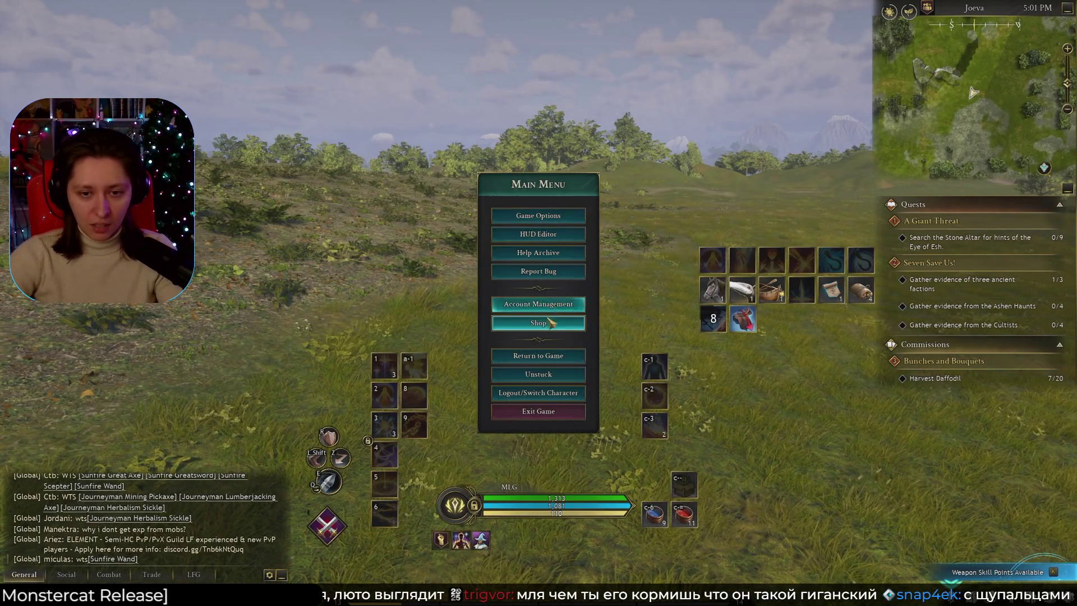
Open the in-game shop, close it when blank, and switch to the Seat of Aelindor browser page.
key(b)
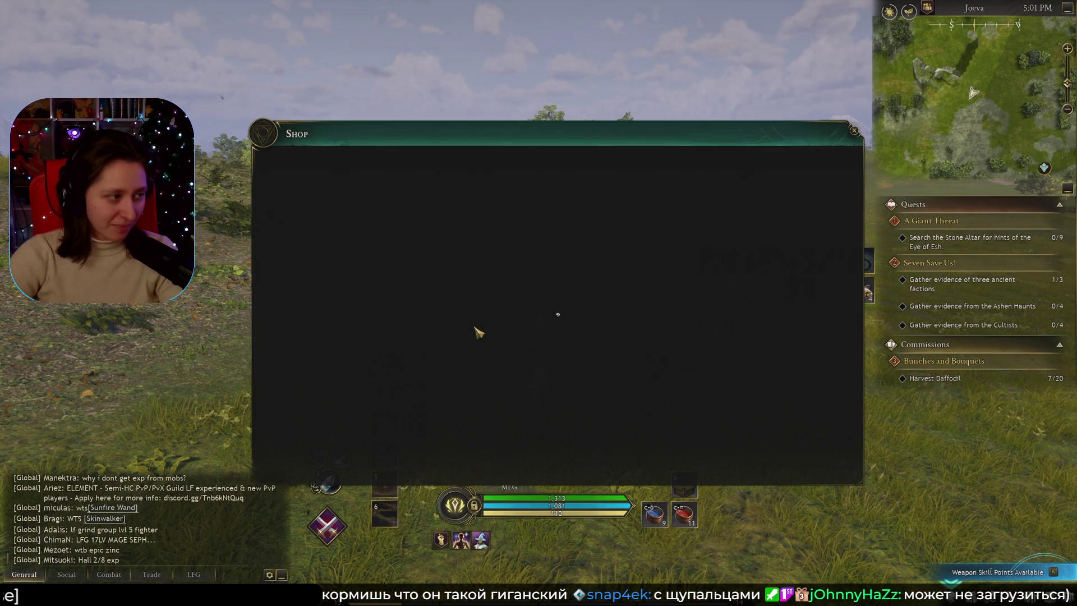
click(854, 131)
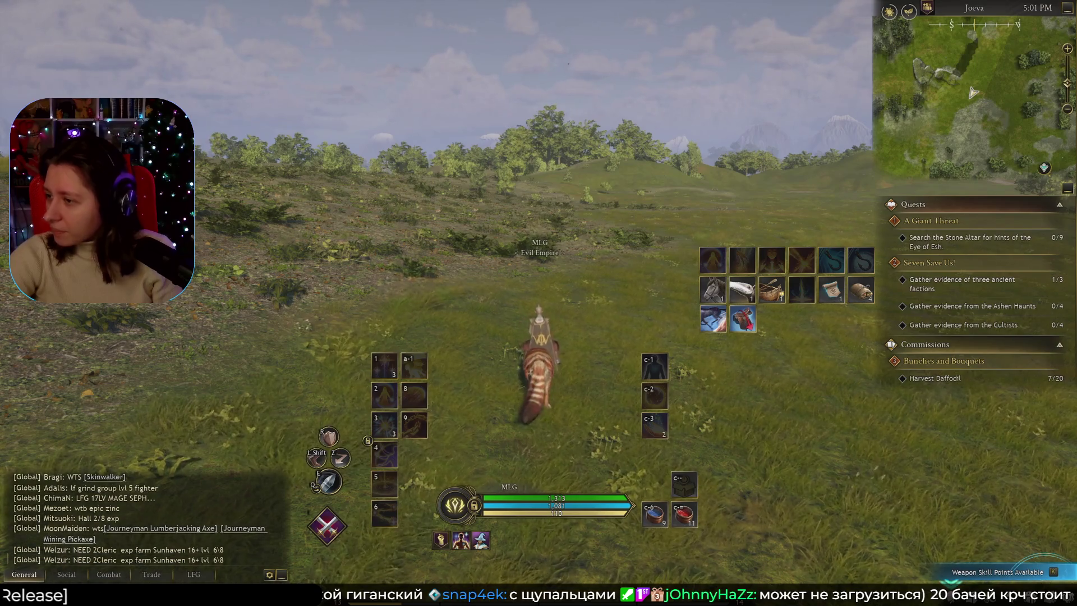
key(alt+Tab)
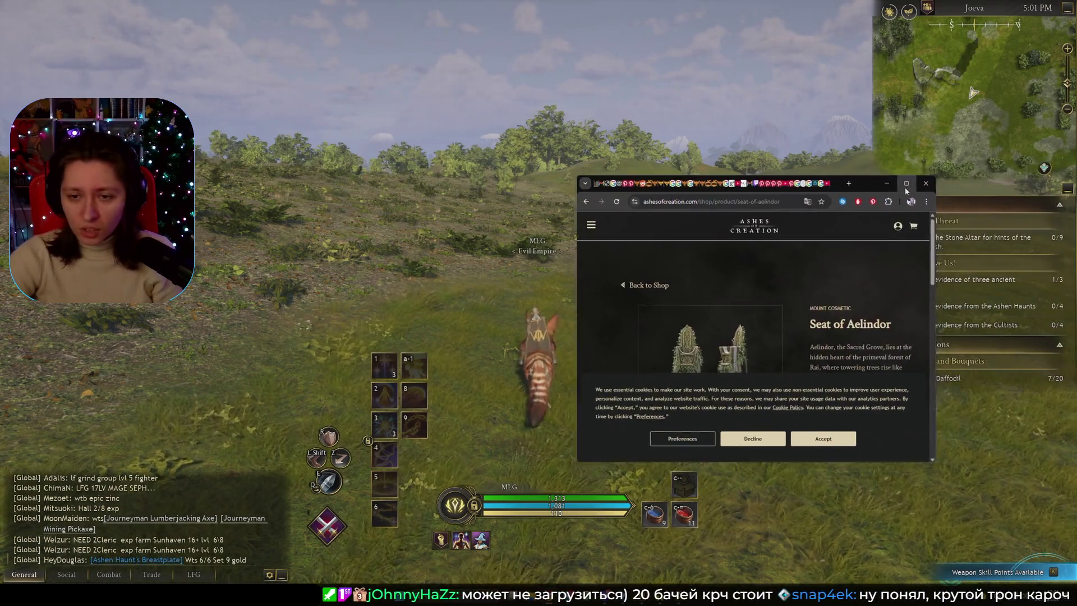
Maximize the browser, view the Seat of Aelindor image and $20.00 price, browse listings, return to game.
click(904, 187)
click(331, 203)
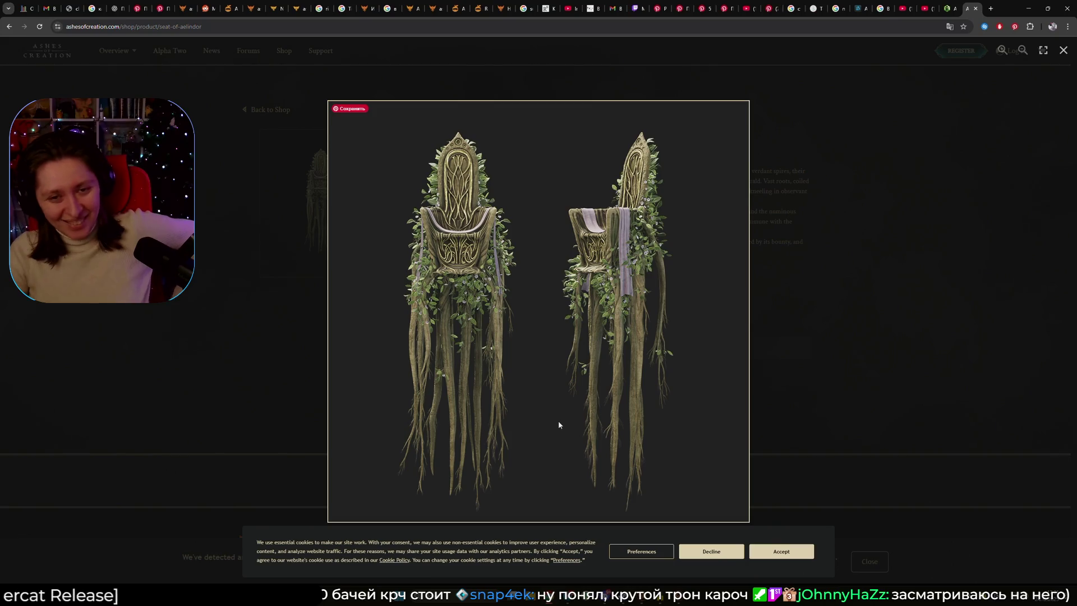
click(870, 382)
scroll(24, 39, down, 2)
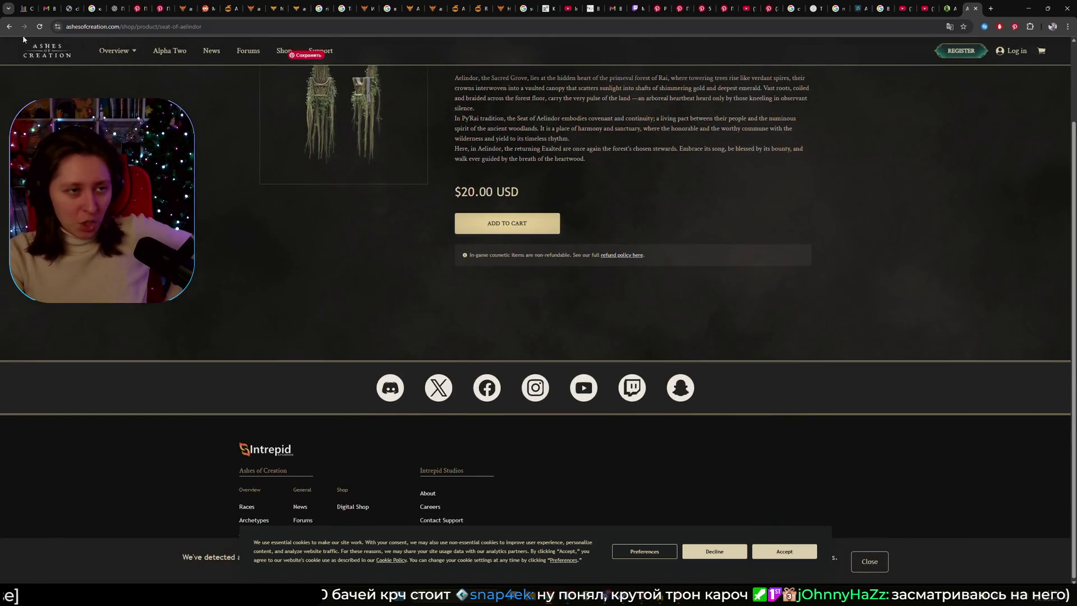
key(alt+Left)
scroll(331, 204, up, 5)
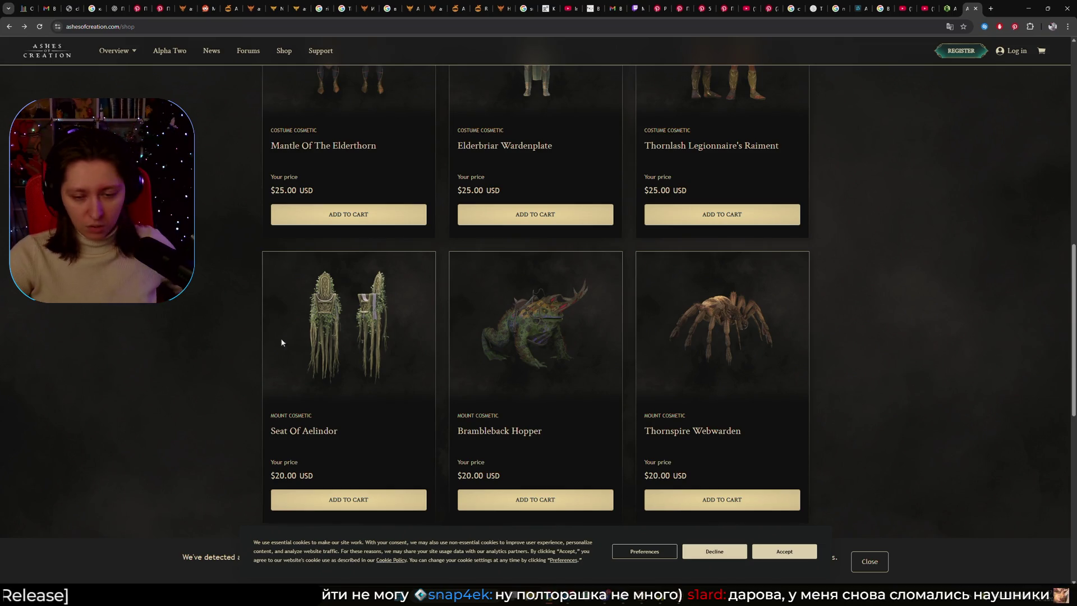
key(alt+Tab)
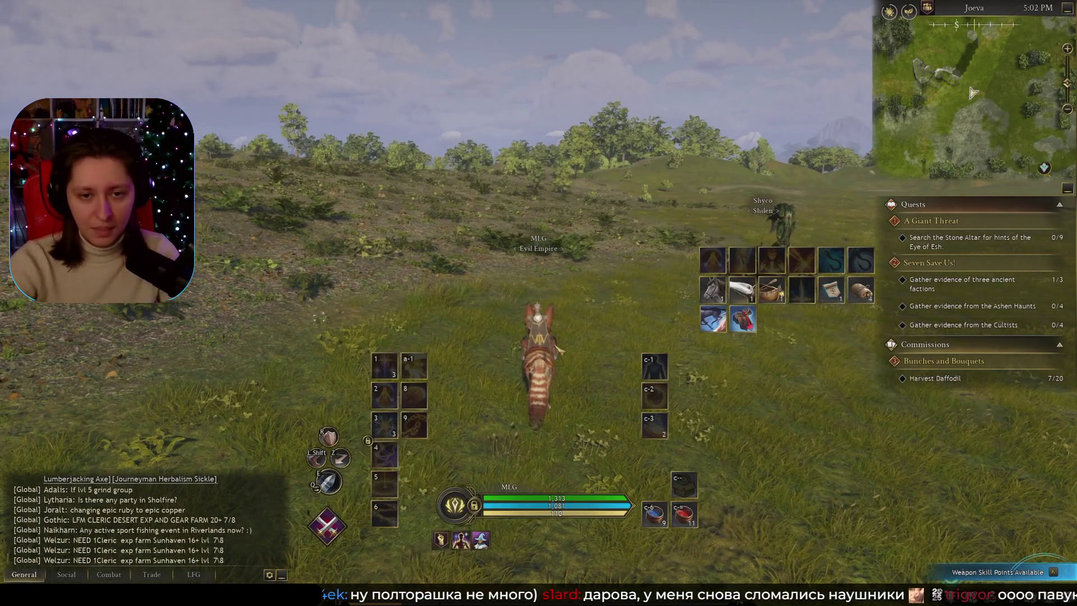
Open the Leatherworking recipes and select Lost Scout Sash, briefly comparing Trugz' Gloves.
key(p)
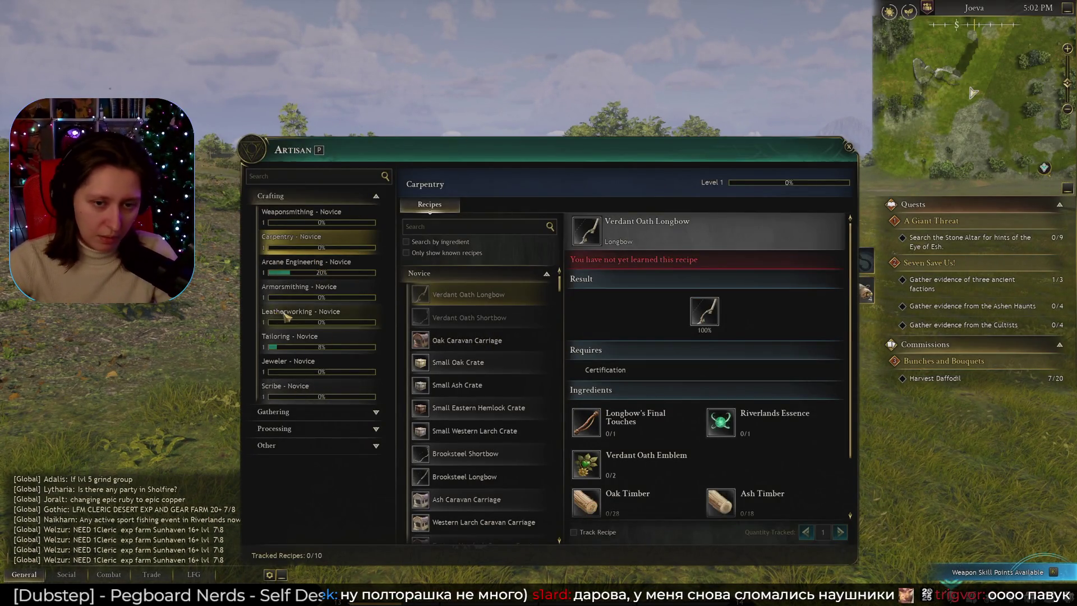
click(303, 313)
mouse_move(560, 285)
mouse_down()
mouse_move(561, 321)
mouse_move(560, 311)
mouse_up()
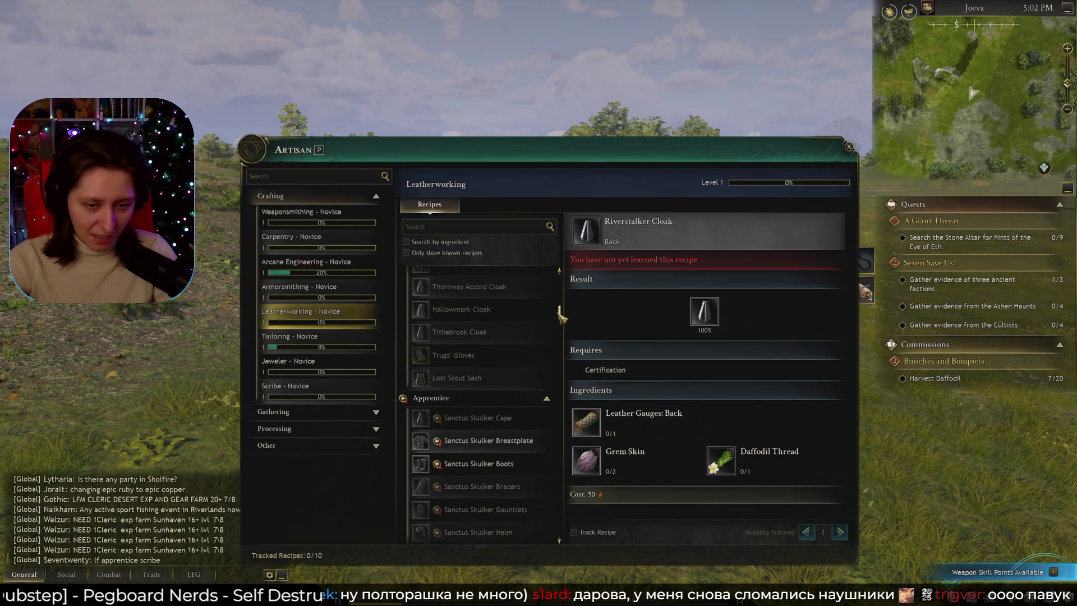
click(507, 382)
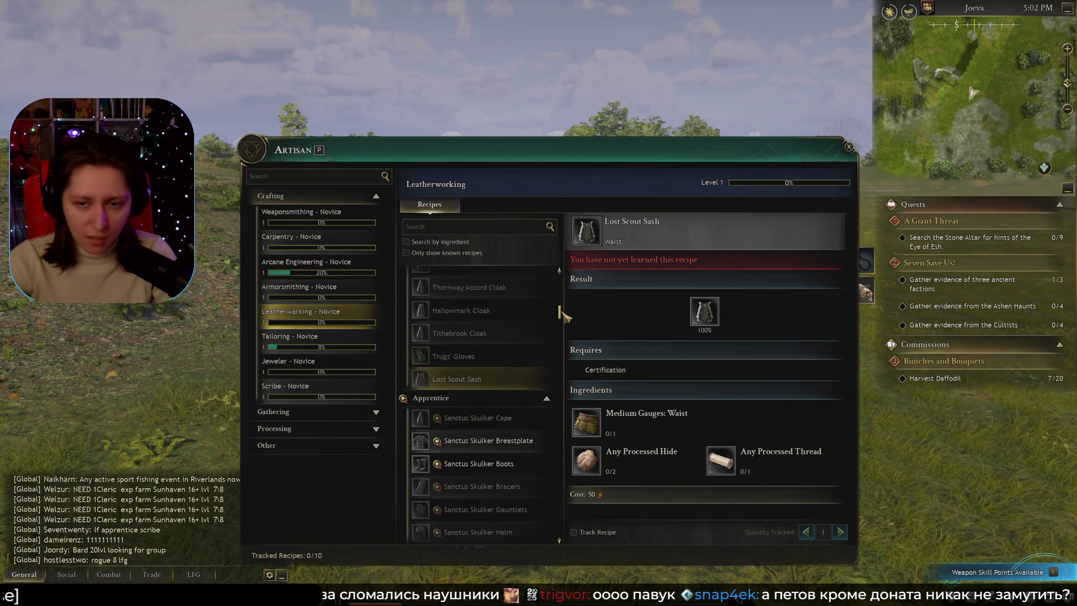
click(477, 358)
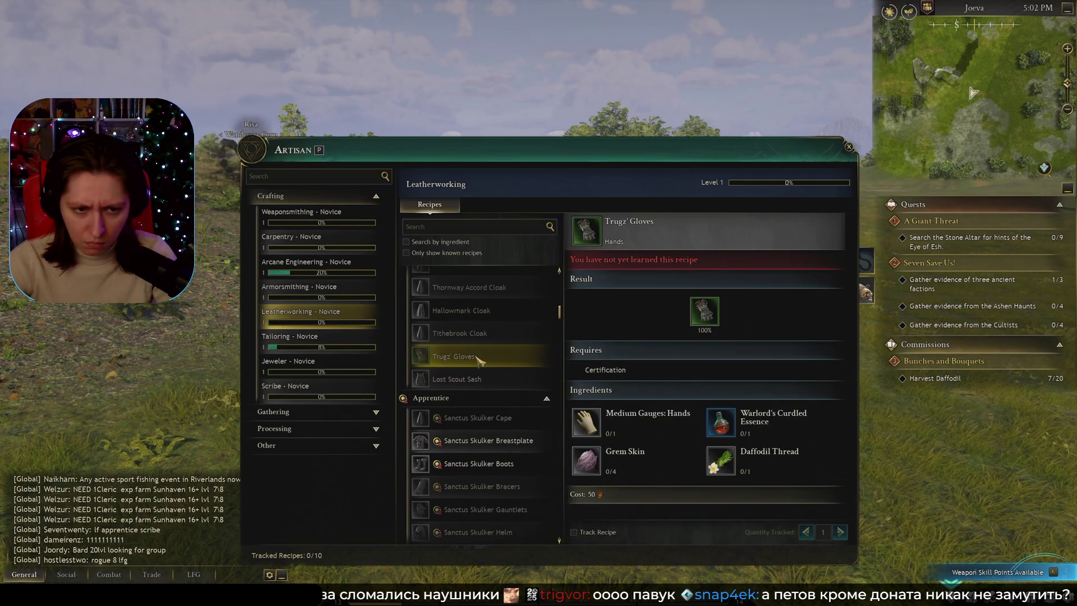
click(478, 379)
Review the Lost Scout Sash ingredients, scroll the recipe list back to the top, and close it.
scroll(481, 373, up, 3)
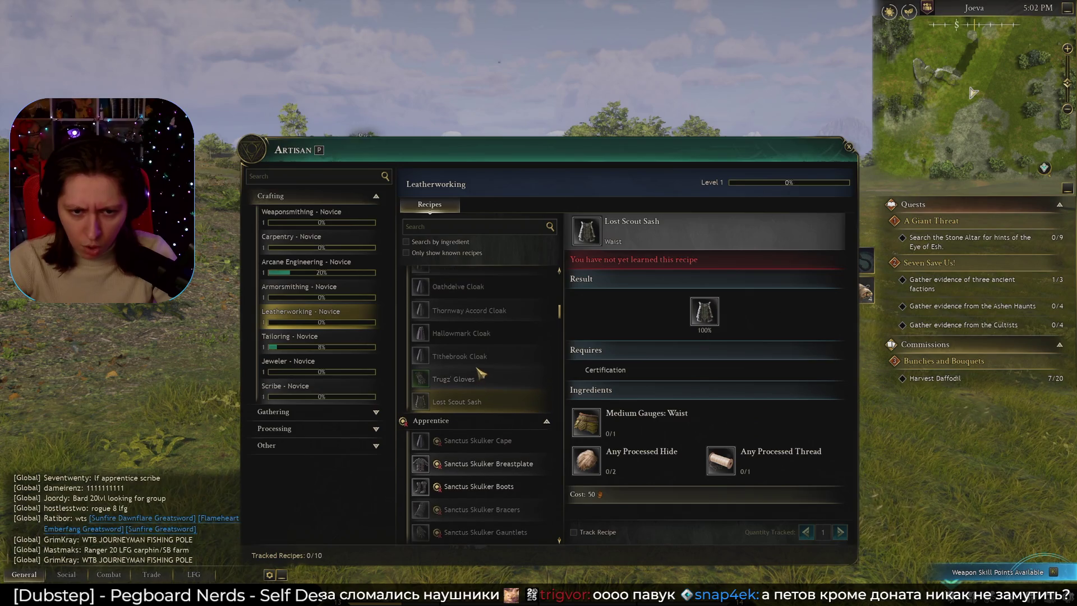
scroll(481, 368, up, 6)
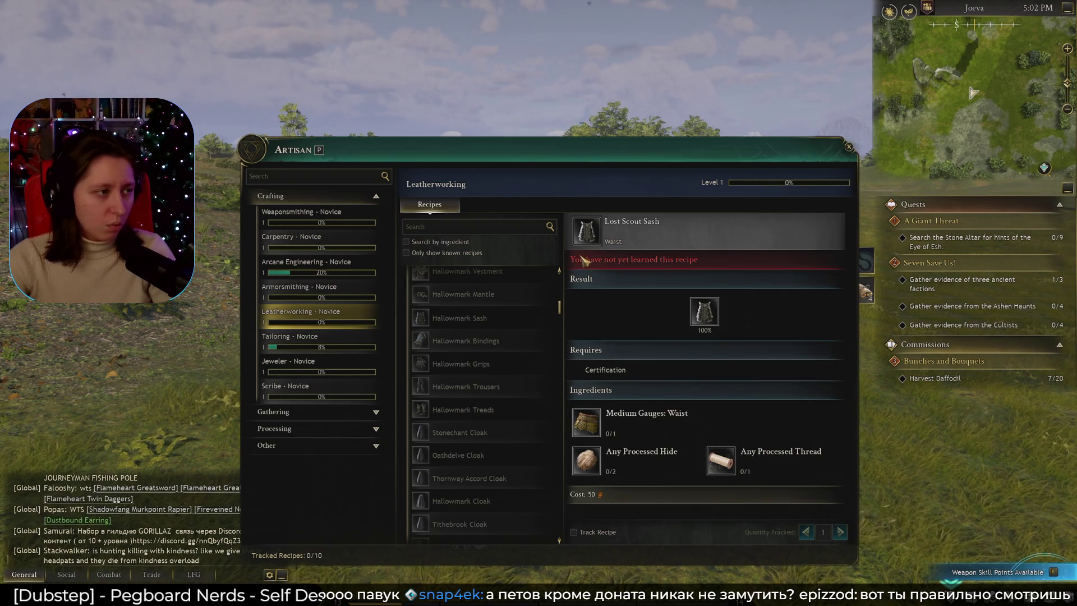
scroll(482, 505, down, 2)
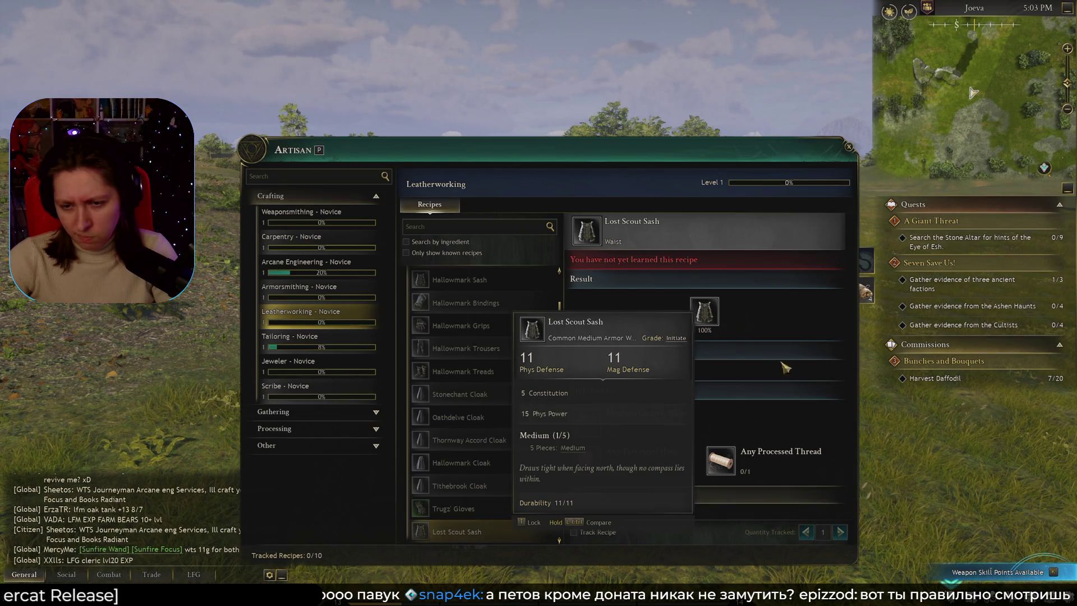
mouse_move(591, 466)
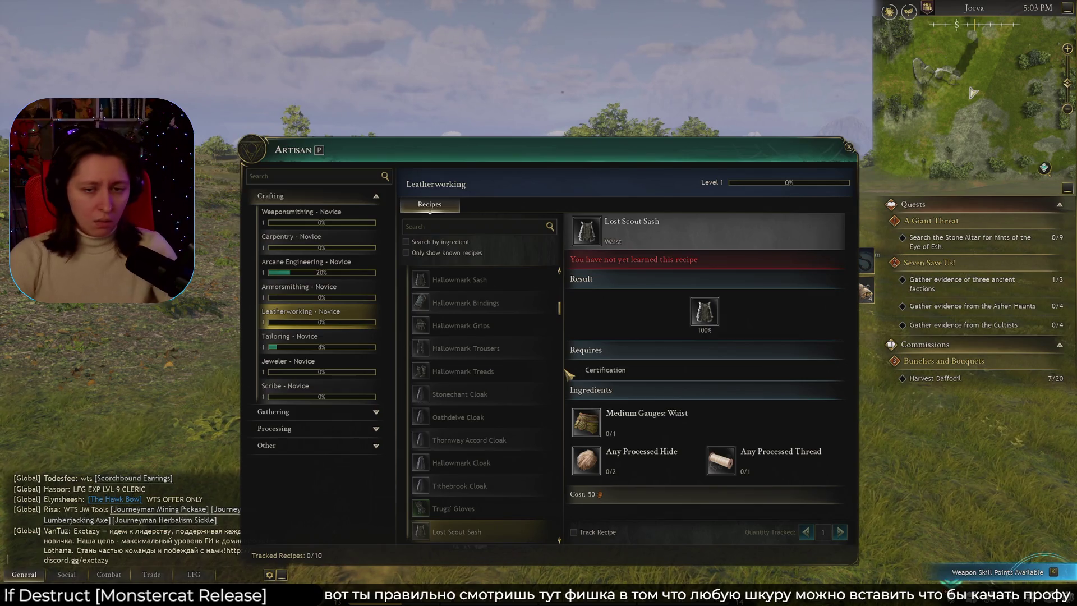
drag(560, 309, 564, 284)
key(Escape)
Pin and inspect the Sanctus Skulker's Pauldrons recipe tooltip in the inventory, then close it.
key(i)
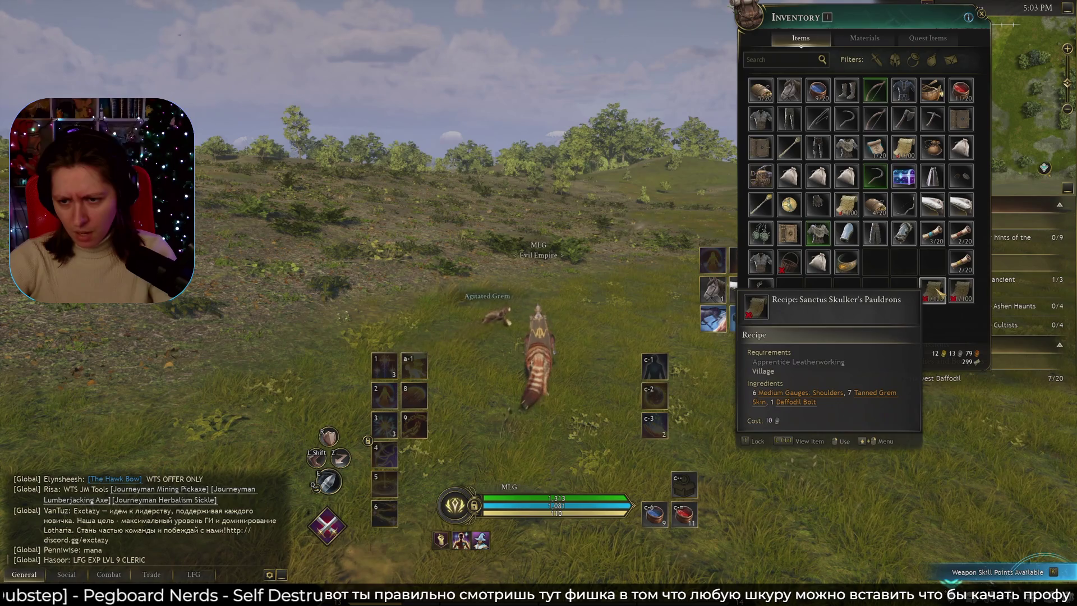
key(l)
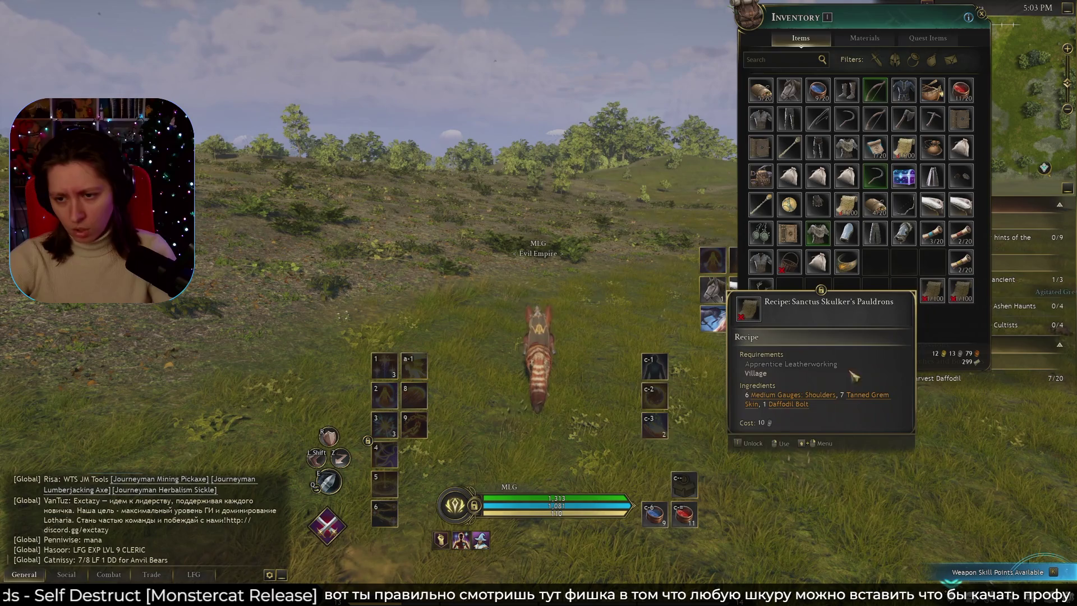
key(l)
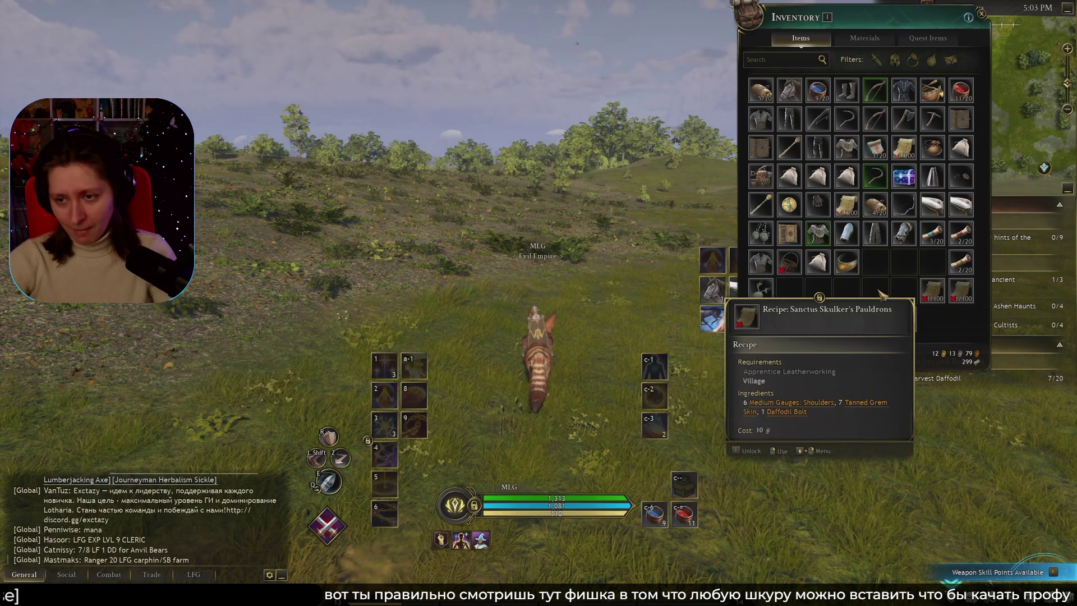
key(i)
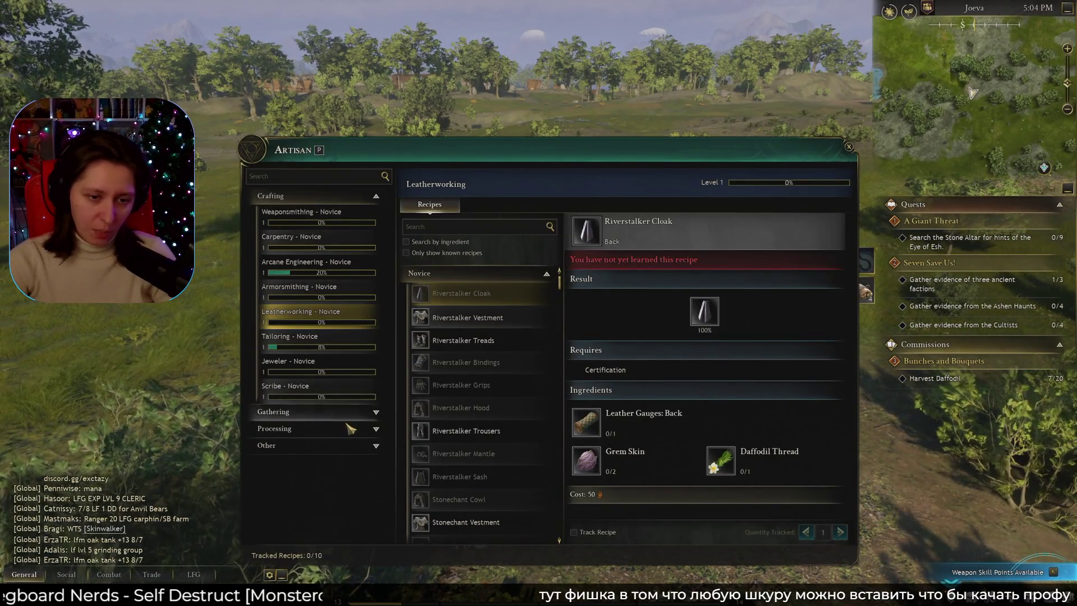
Collapse Crafting and expand Processing to list the Animal Husbandry recipes.
click(331, 428)
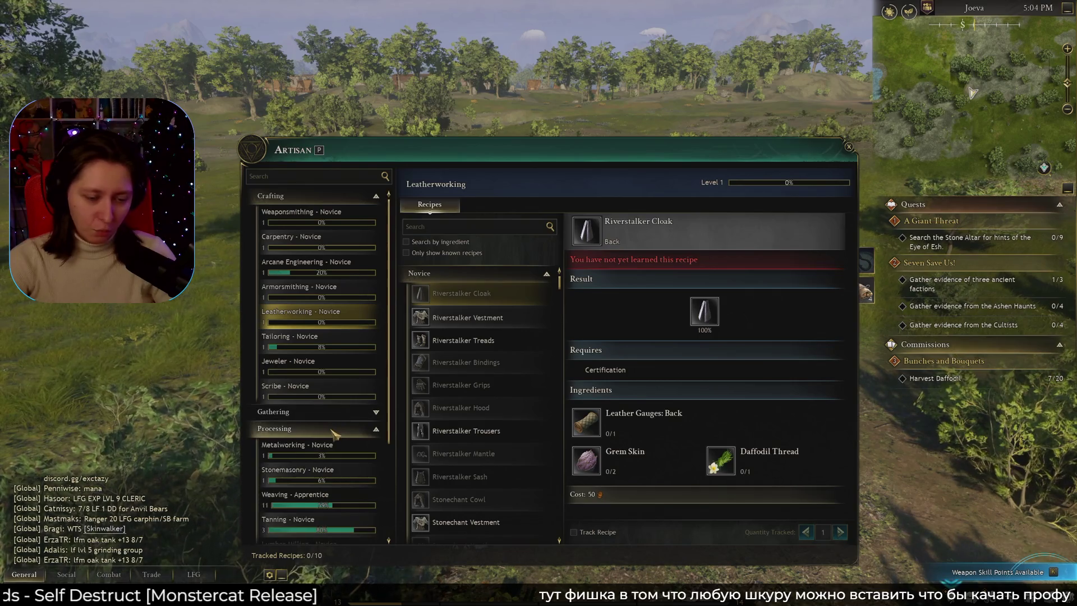
click(334, 429)
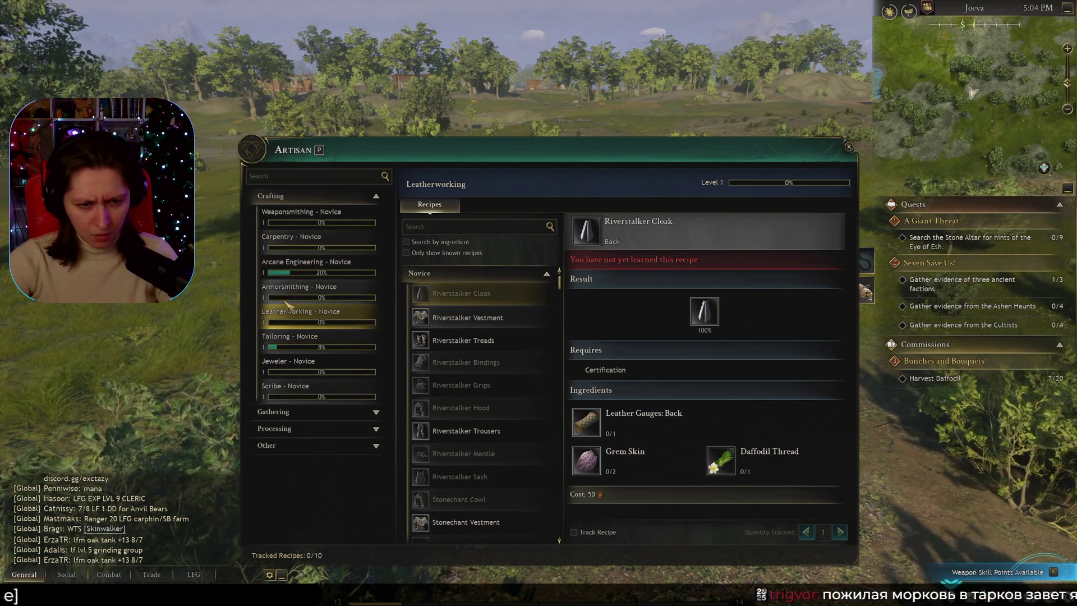
click(307, 196)
click(279, 233)
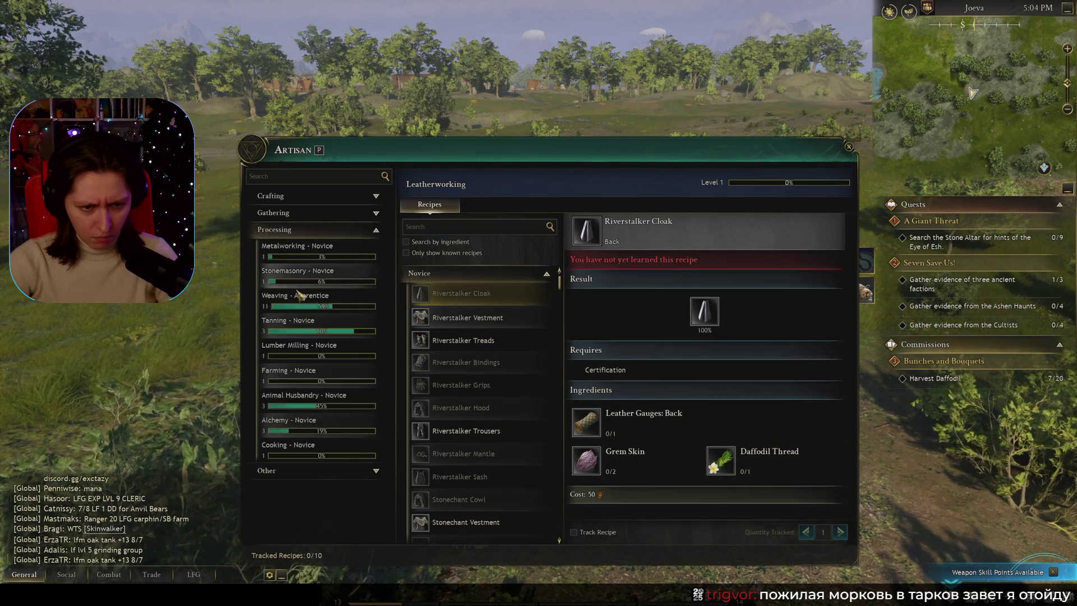
click(330, 401)
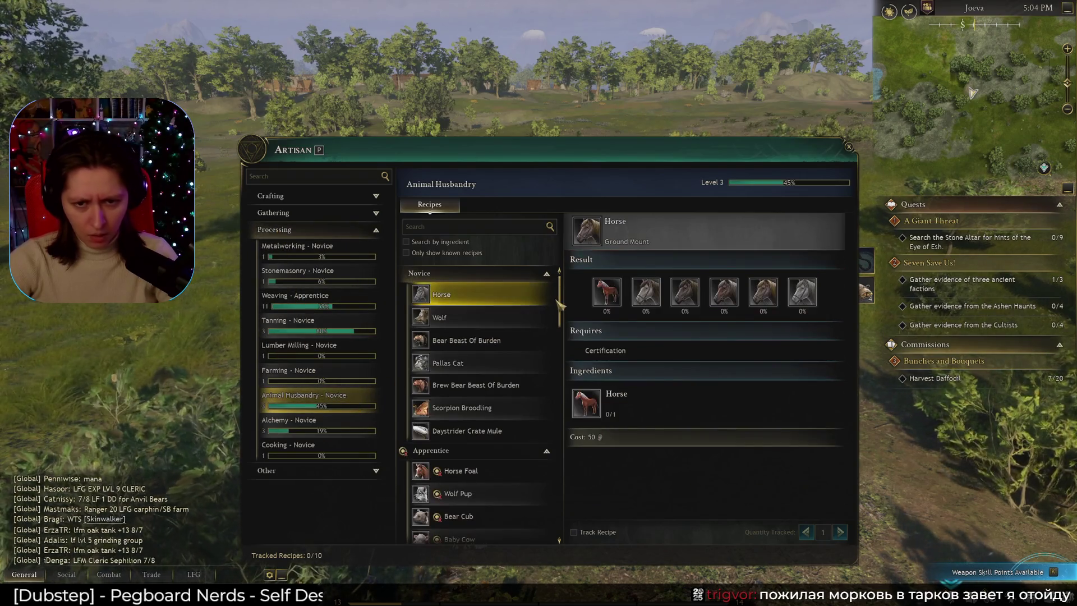
Compare the Scorpion Broodling and Pallas Cat mount recipes (Pallas Cat costs 50), then close Artisan.
scroll(505, 359, down, 3)
click(539, 359)
mouse_move(540, 362)
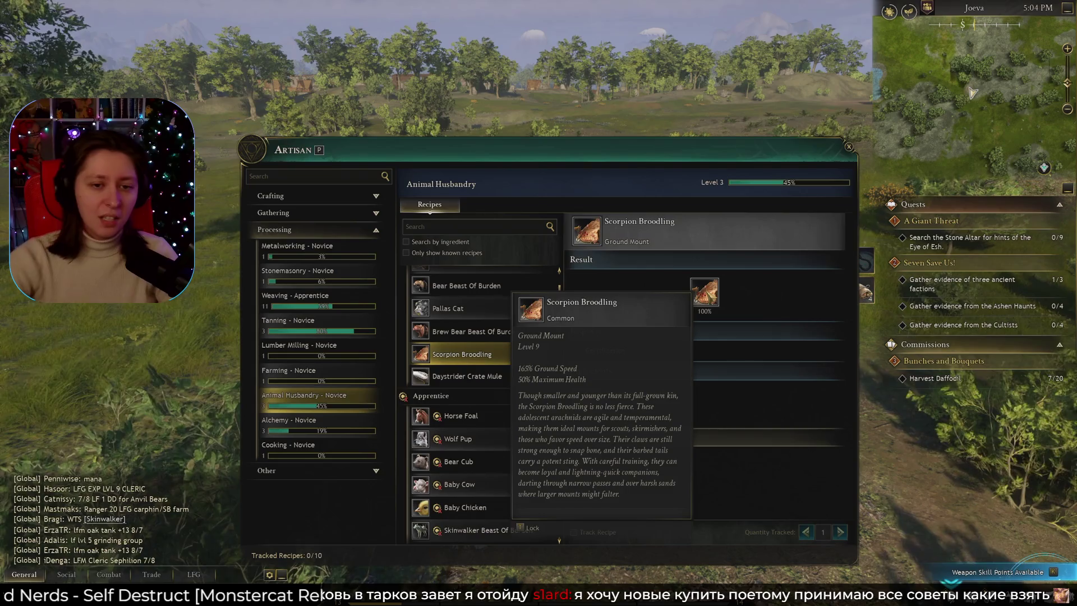
scroll(555, 333, up, 1)
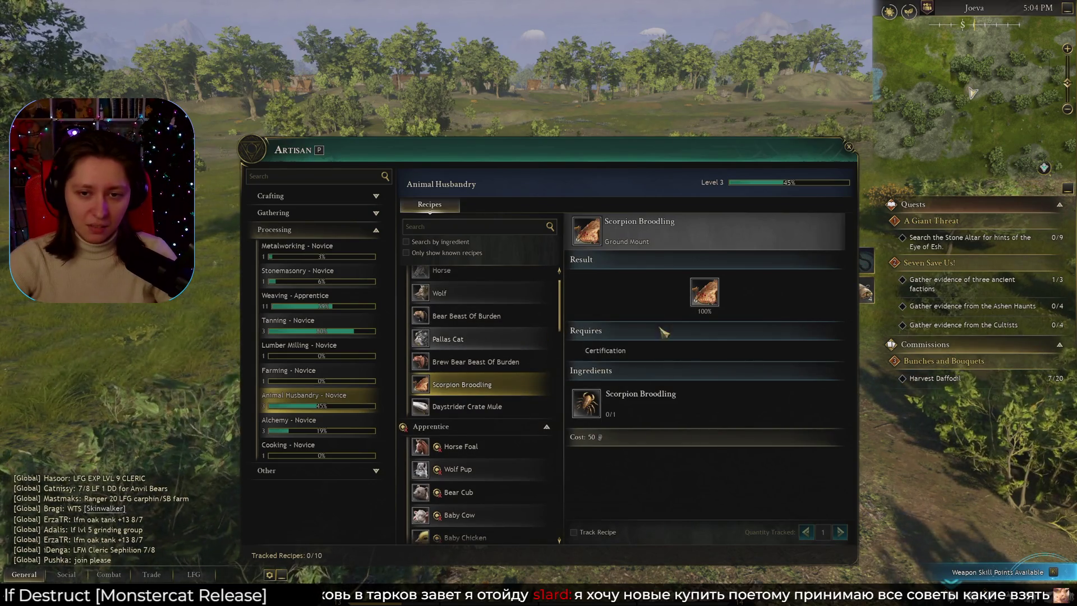
click(493, 345)
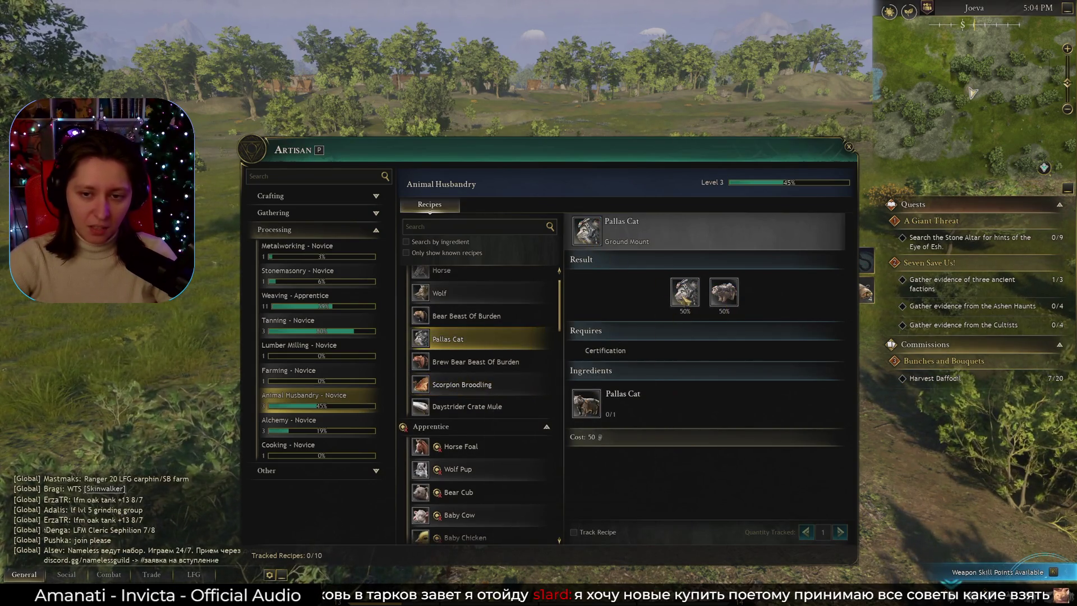
mouse_move(686, 297)
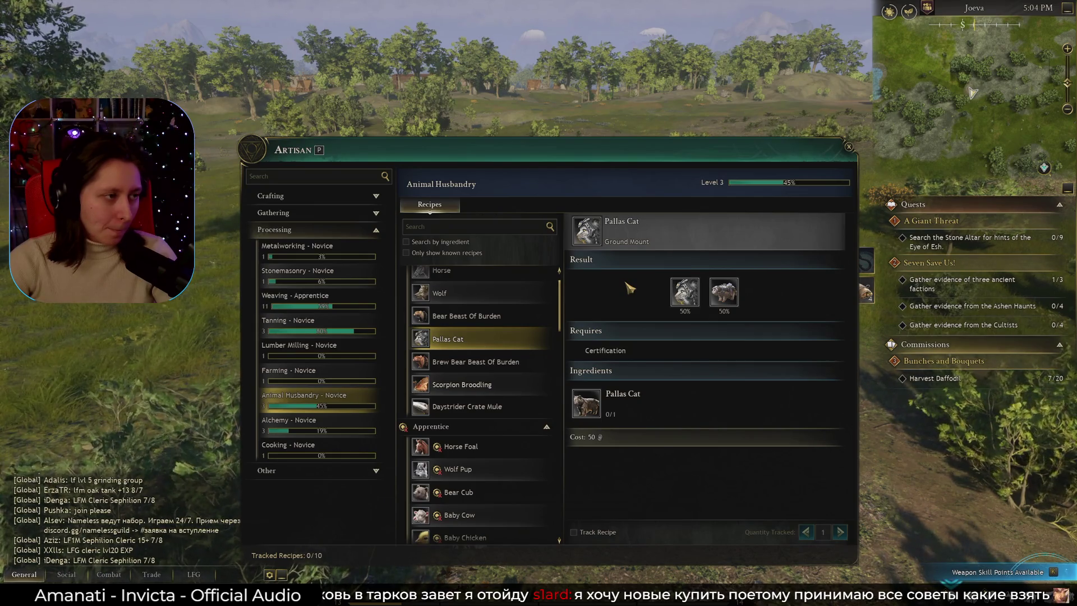
key(p)
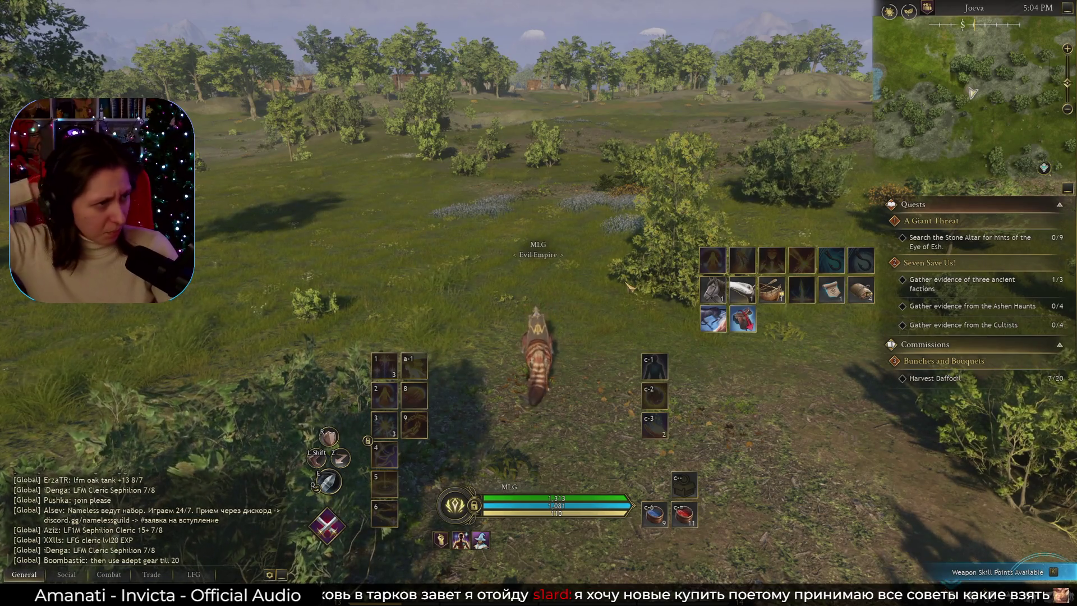
Ride the mount across the lakeside meadow past the bushes, glancing at the inventory and boosting speed.
key(w)
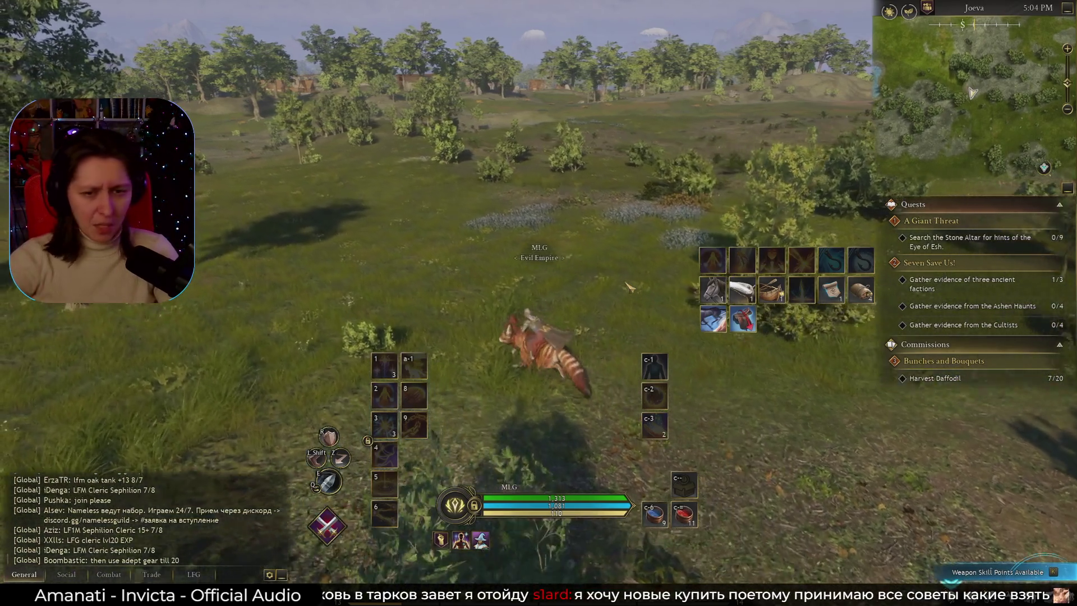
key(w)
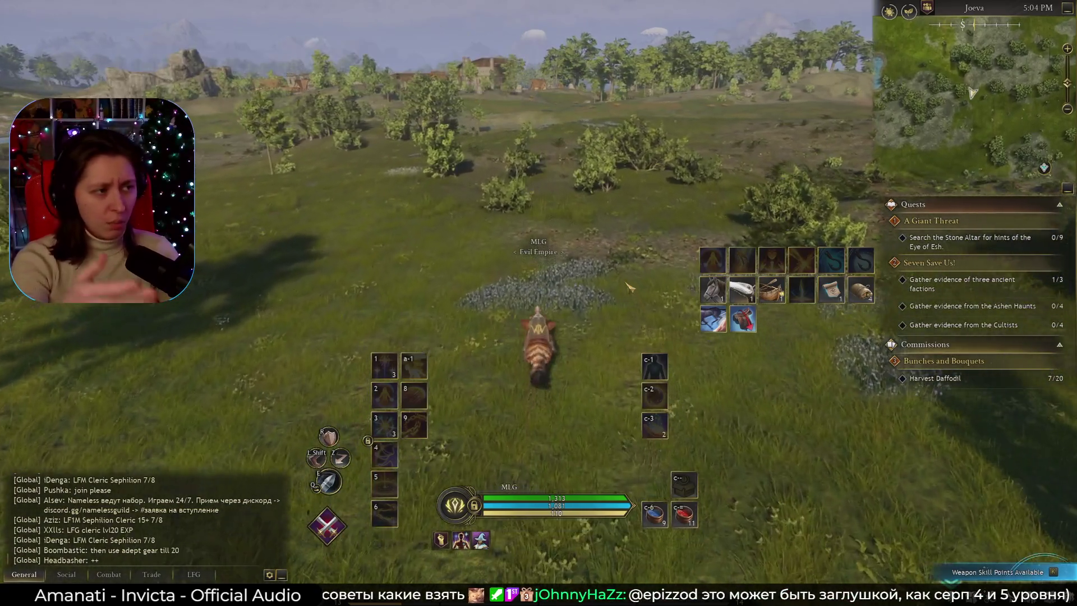
key(w)
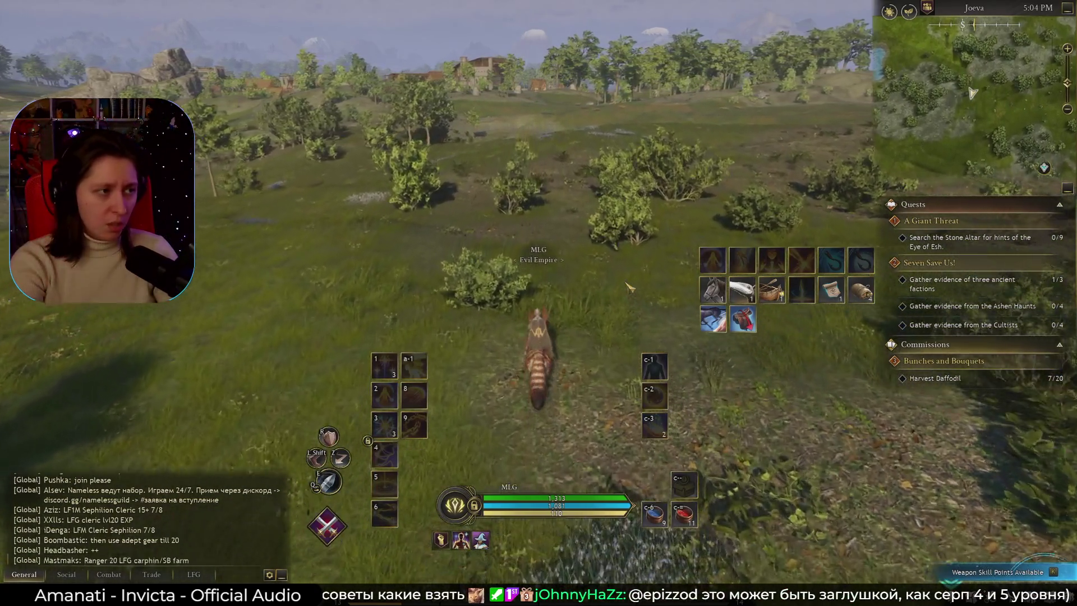
key(w)
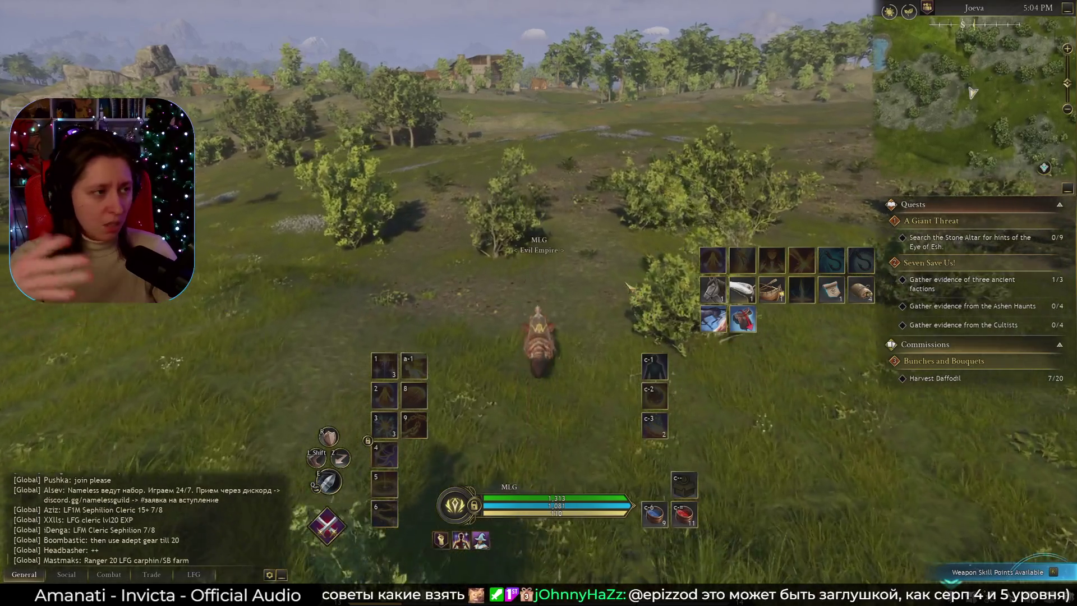
key(w)
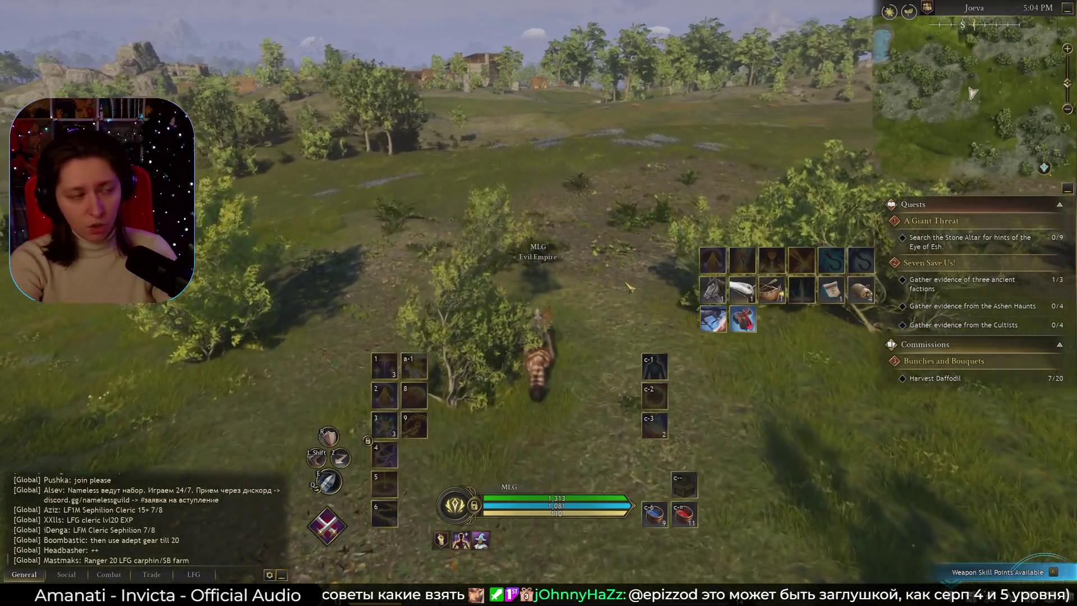
key(w)
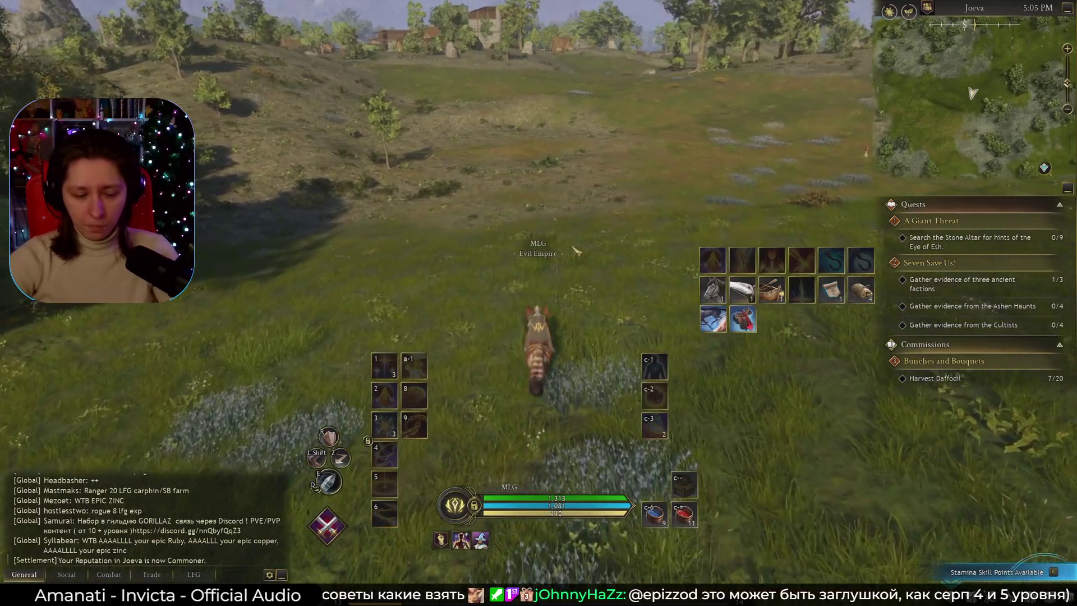
key(i)
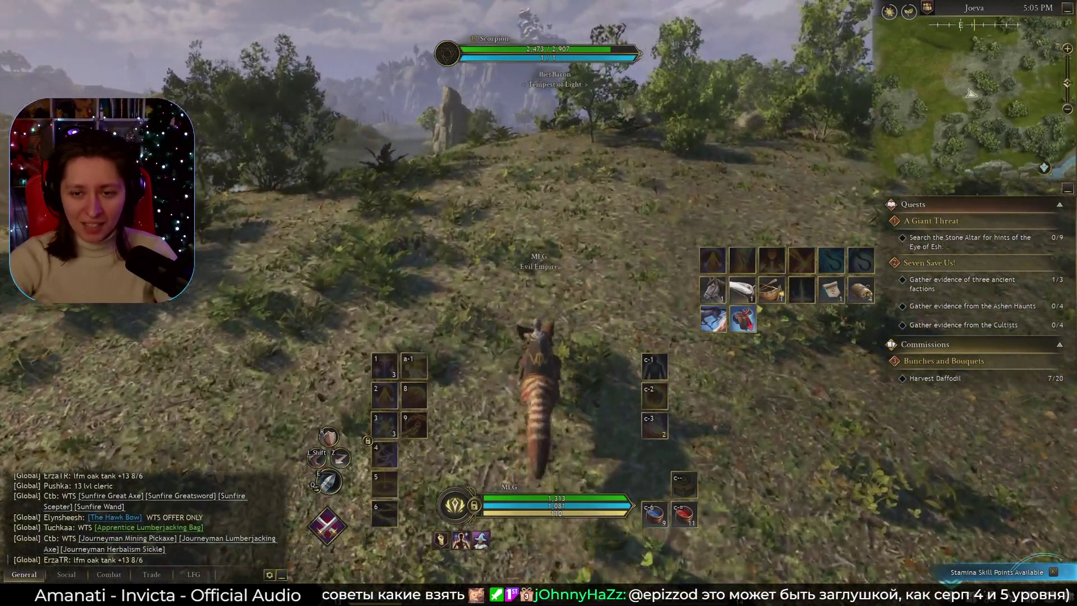
key(shift)
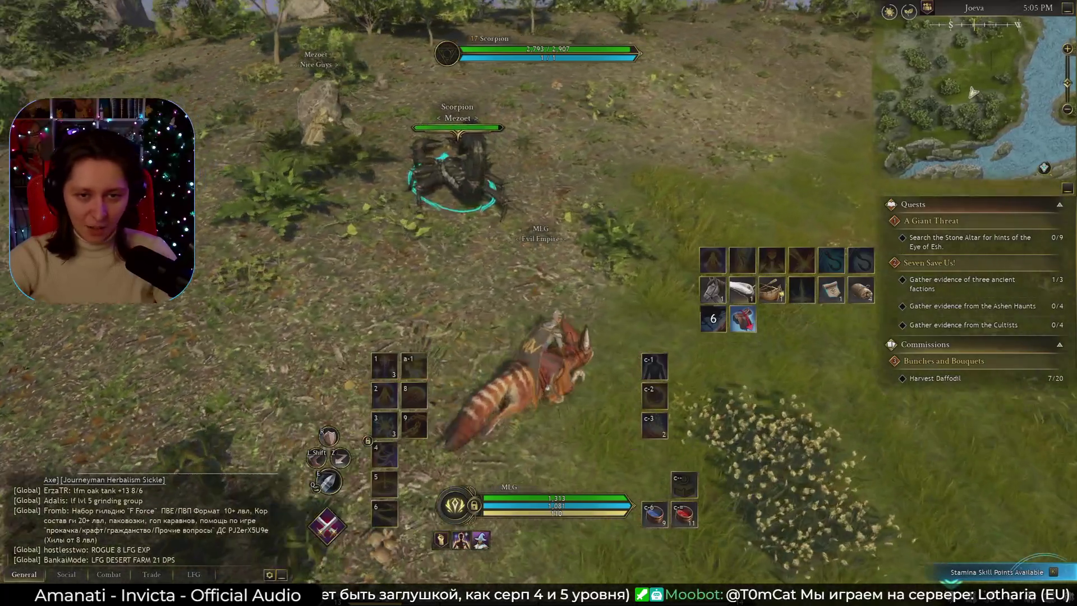
Hide the game interface with Alt+Z, then bring it back.
key(alt+z)
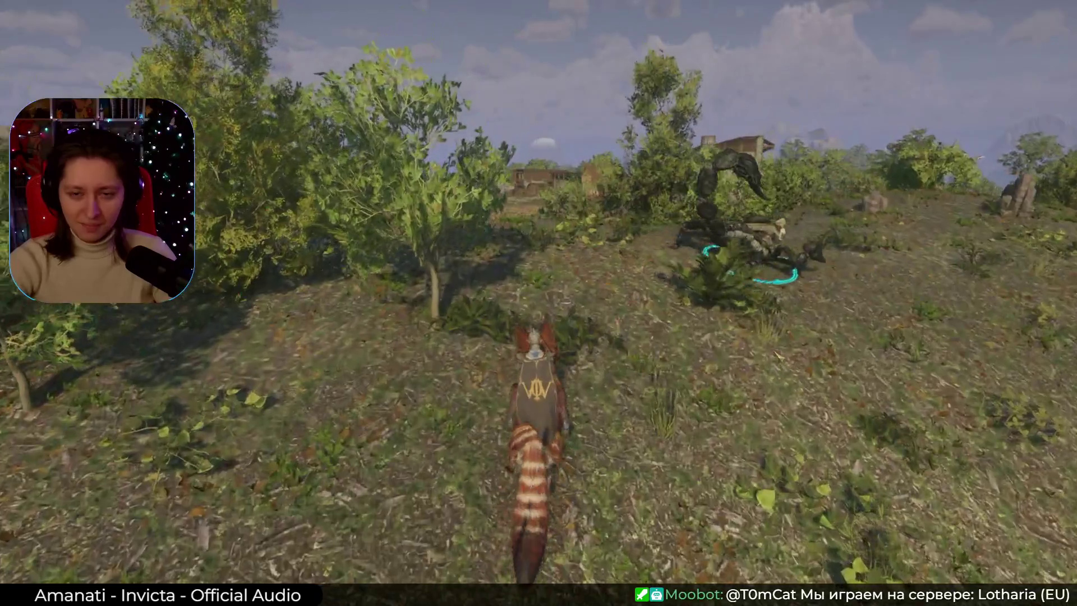
key(alt+z)
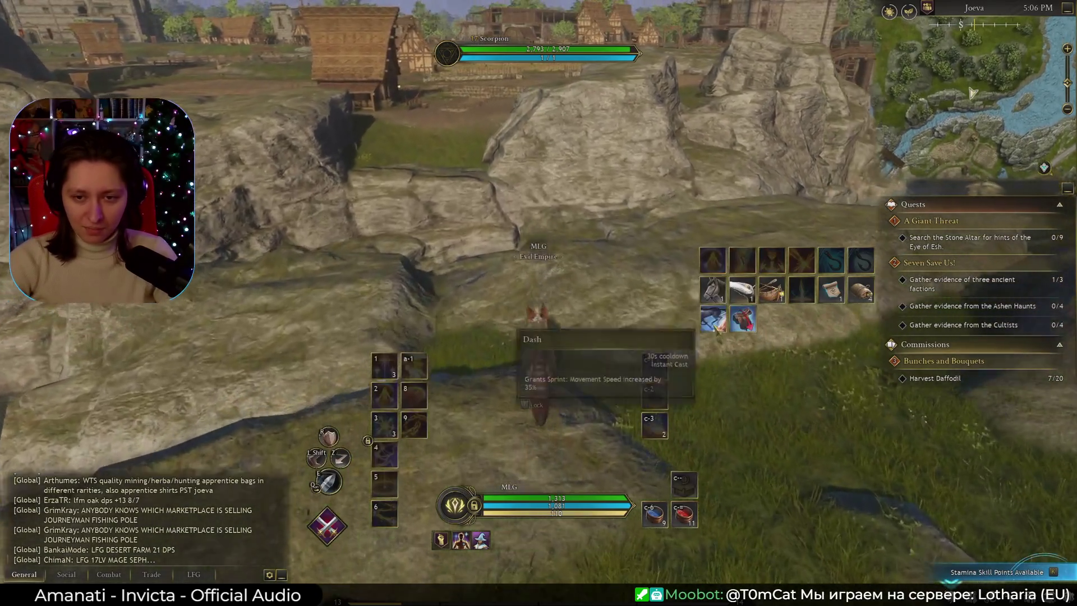
Dash the mount forward, dismount with G, and walk down off the rocks toward the village fence.
click(716, 328)
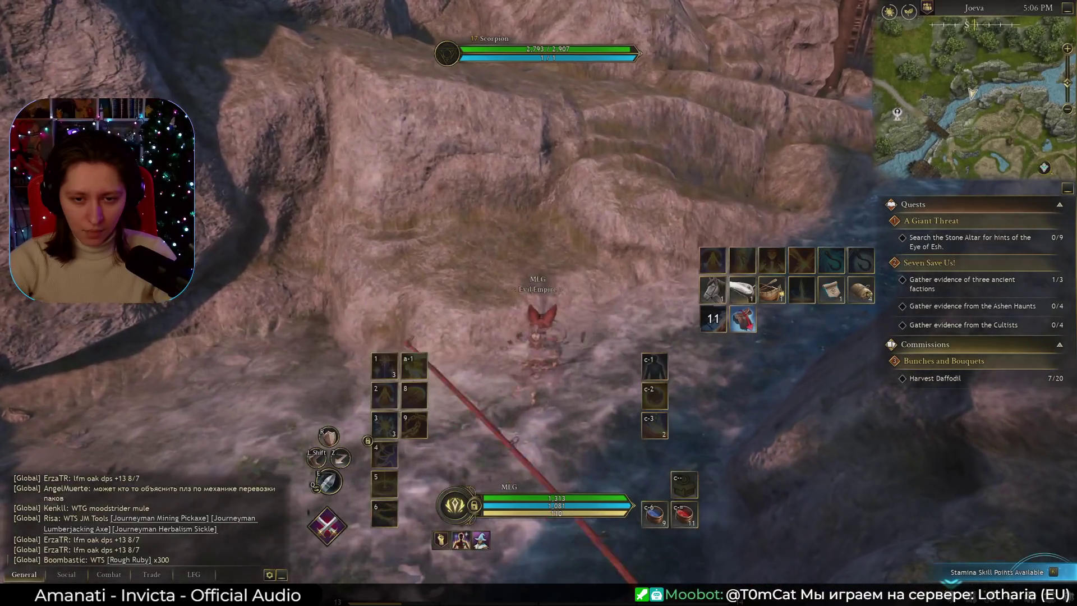
key(g)
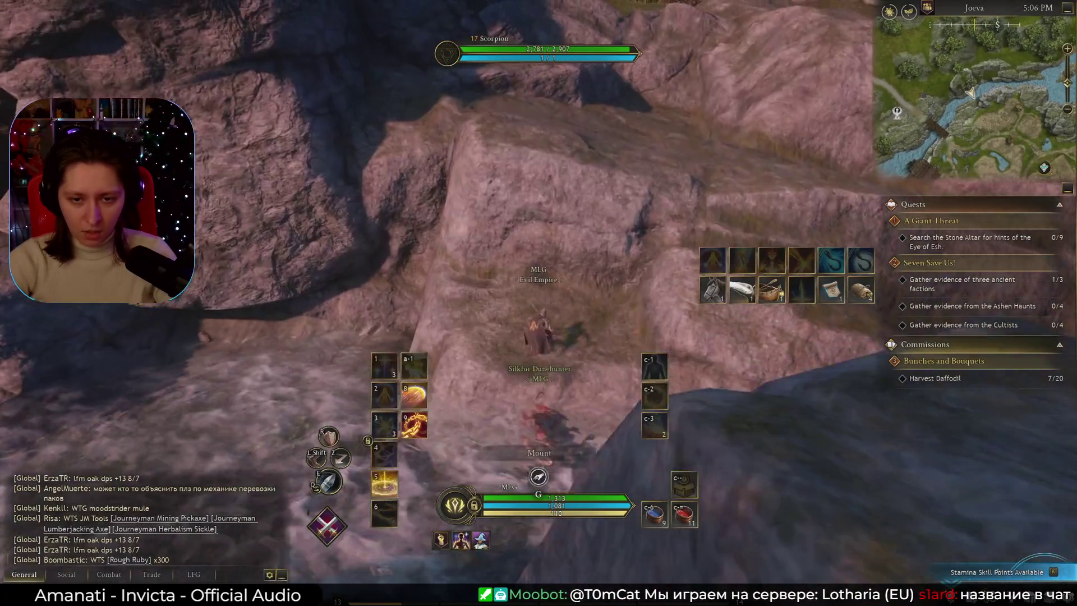
key(w)
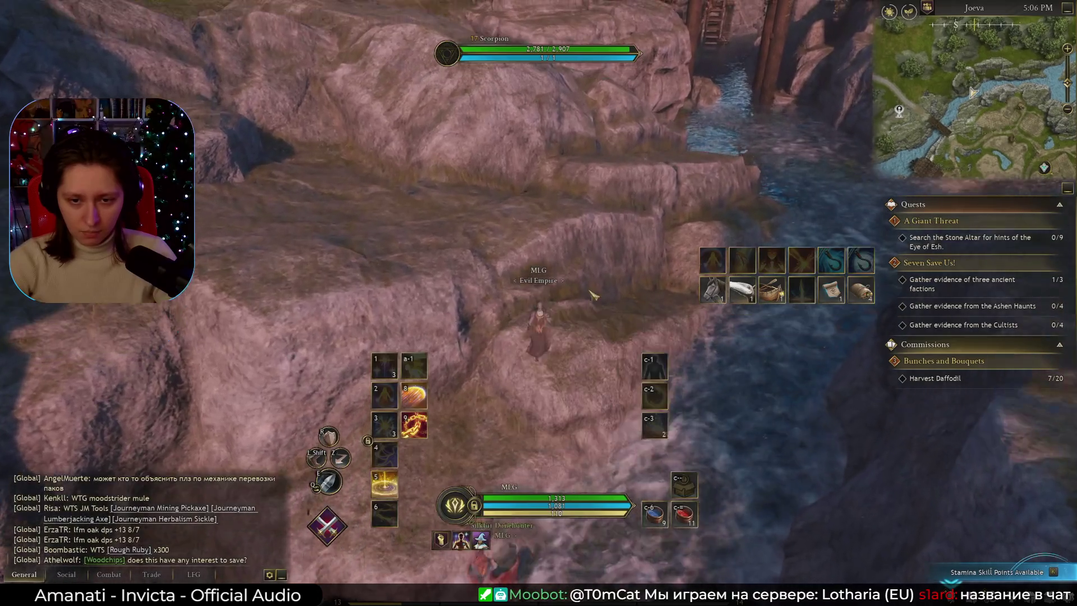
right_drag(595, 296, 505, 296)
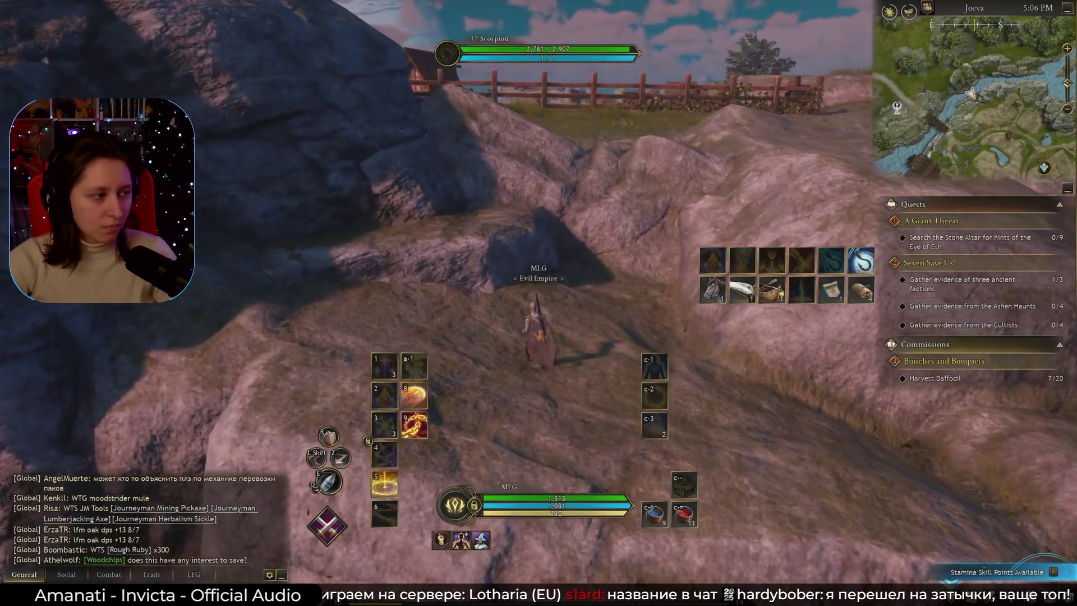
key(w)
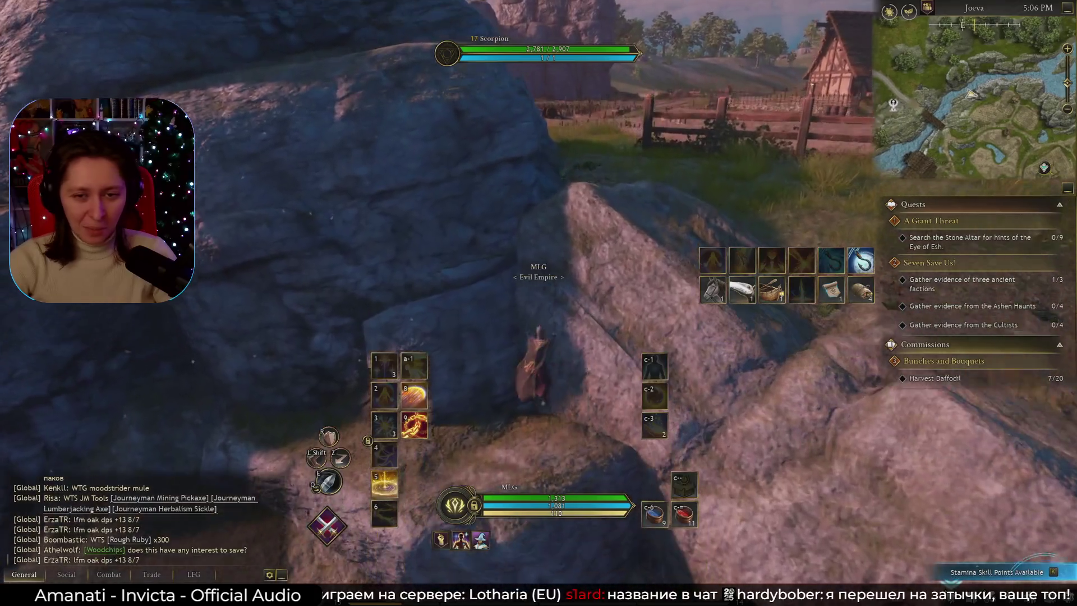
key(w)
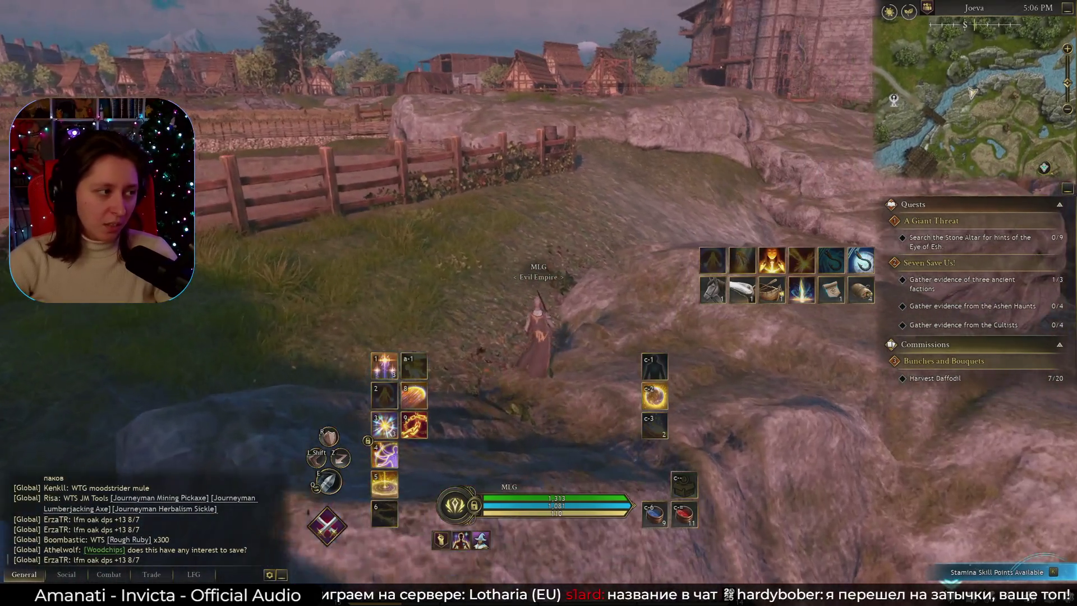
key(w)
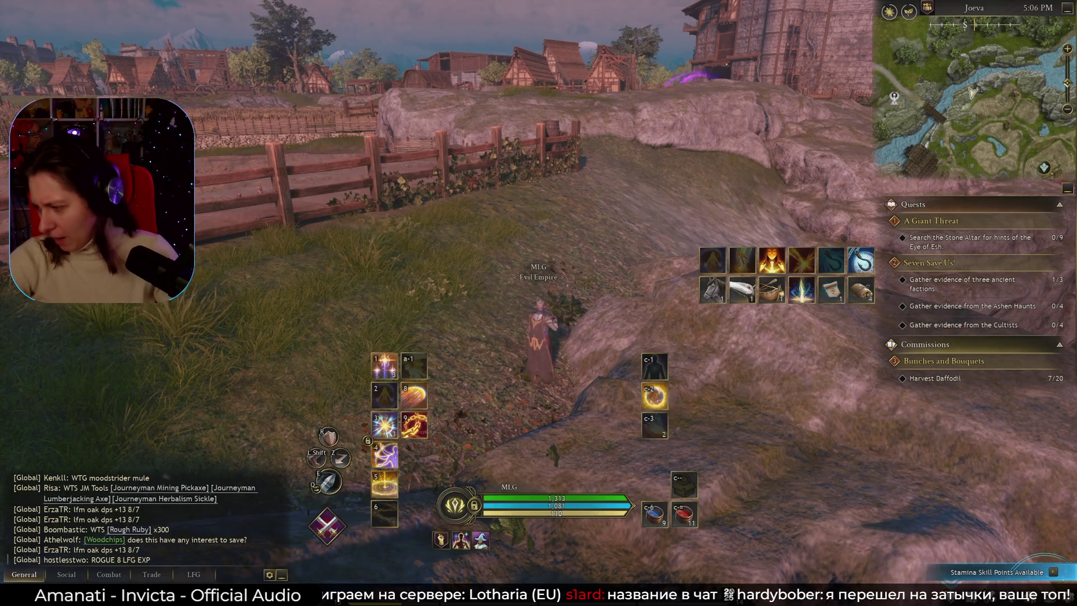
key(alt+Tab)
key(alt+Tab)
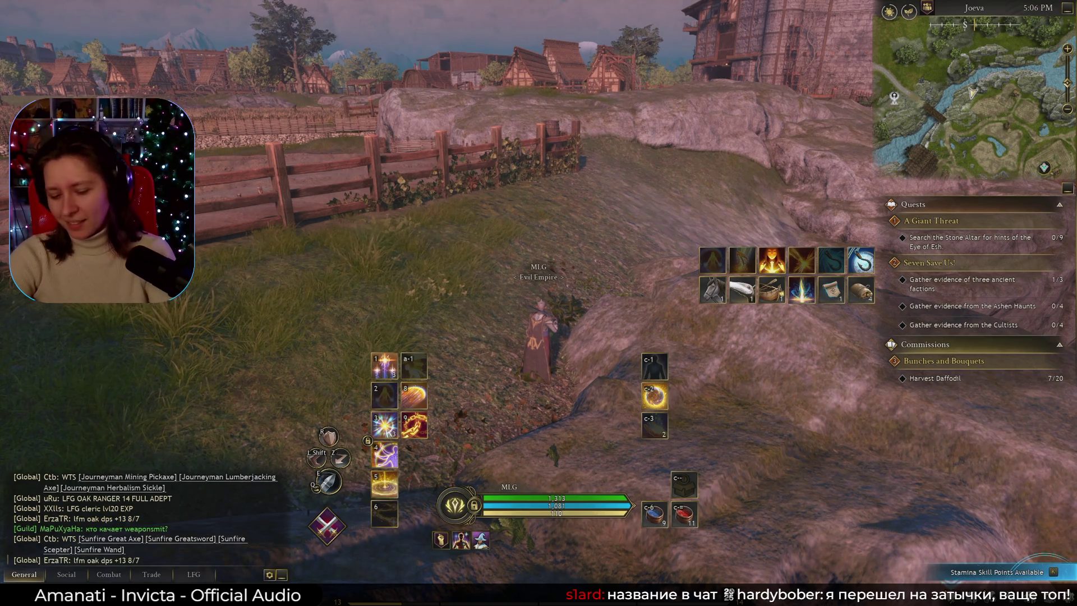
Glance at the world map, then run and jump up the rocky slope toward the village houses.
key(m)
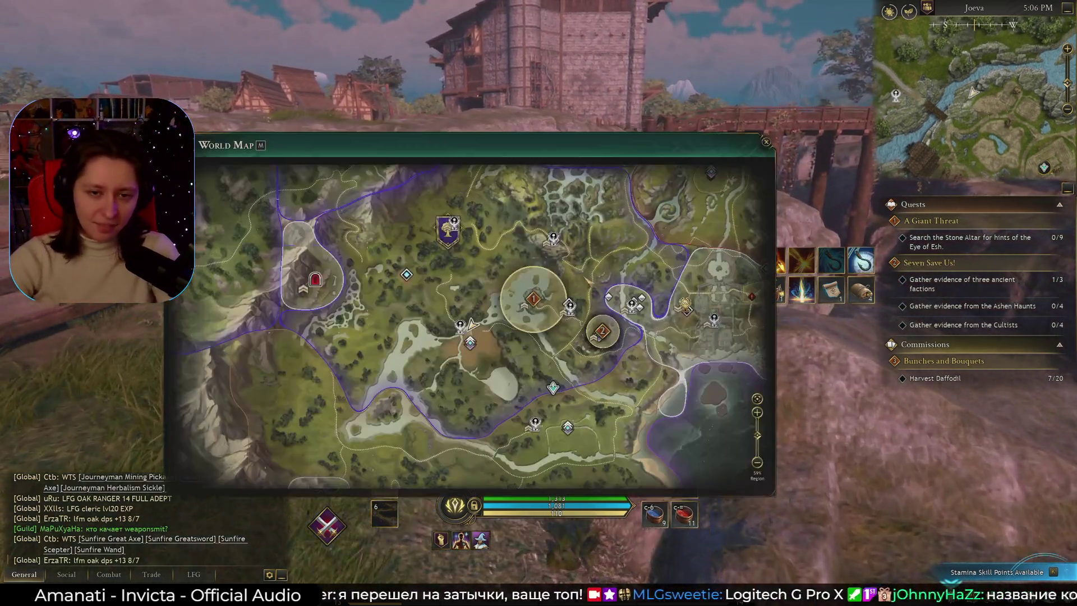
key(m)
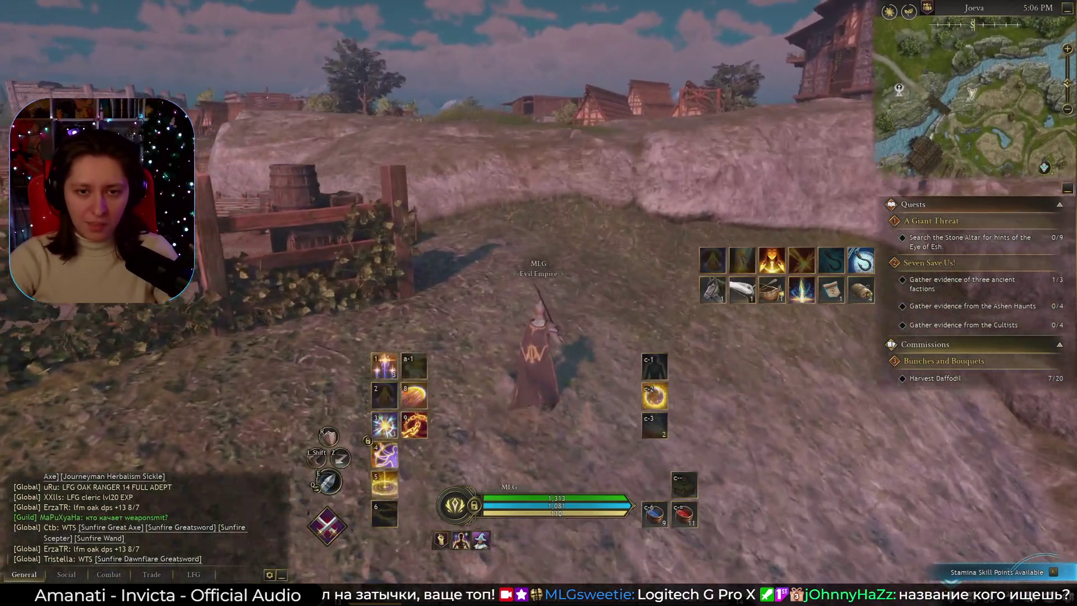
key(w)
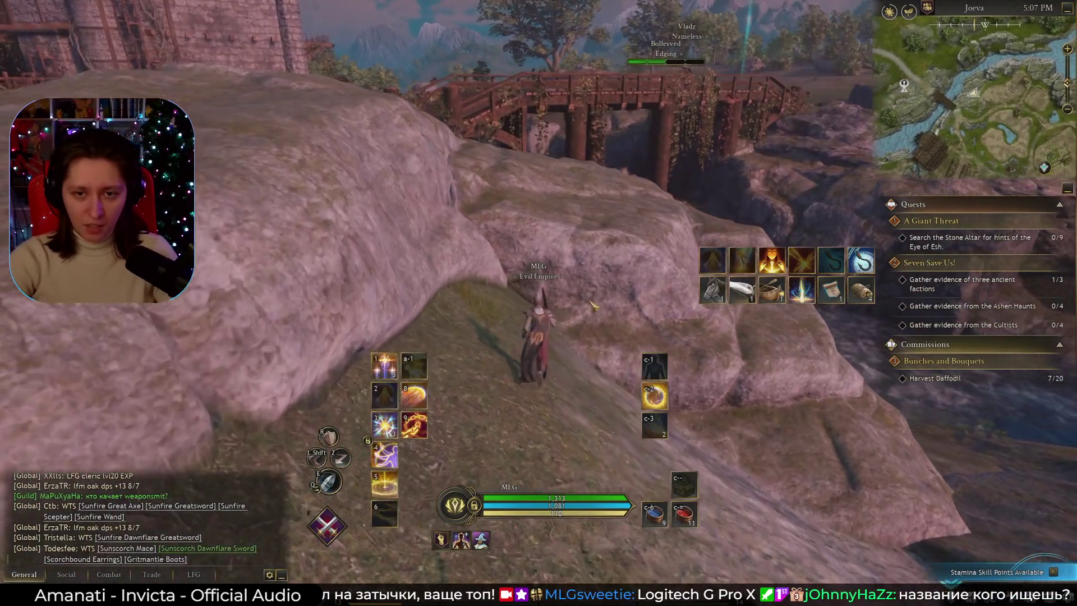
key(space)
key(w)
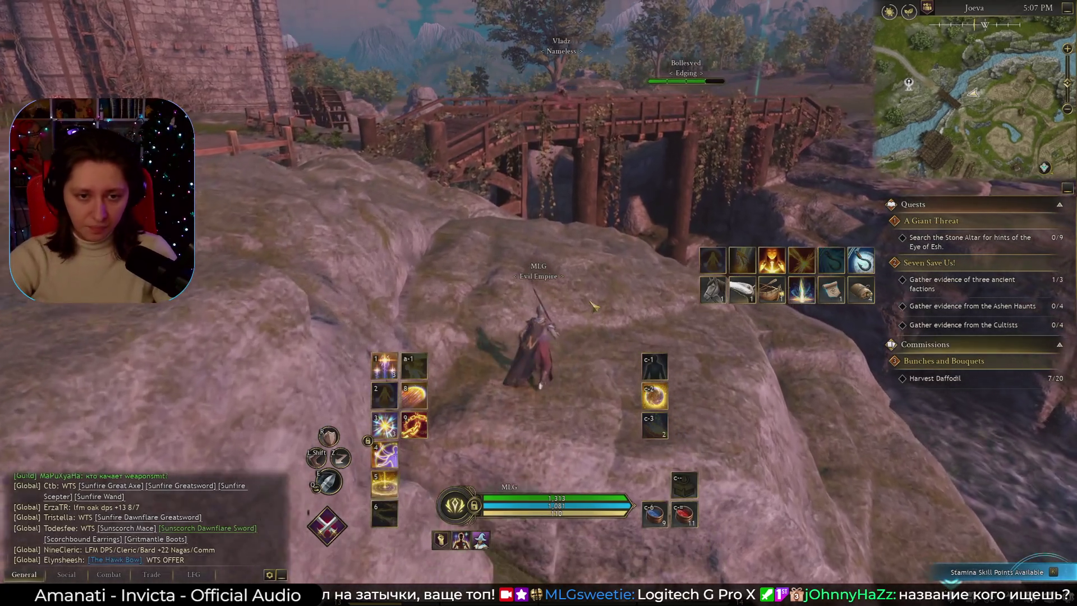
key(w)
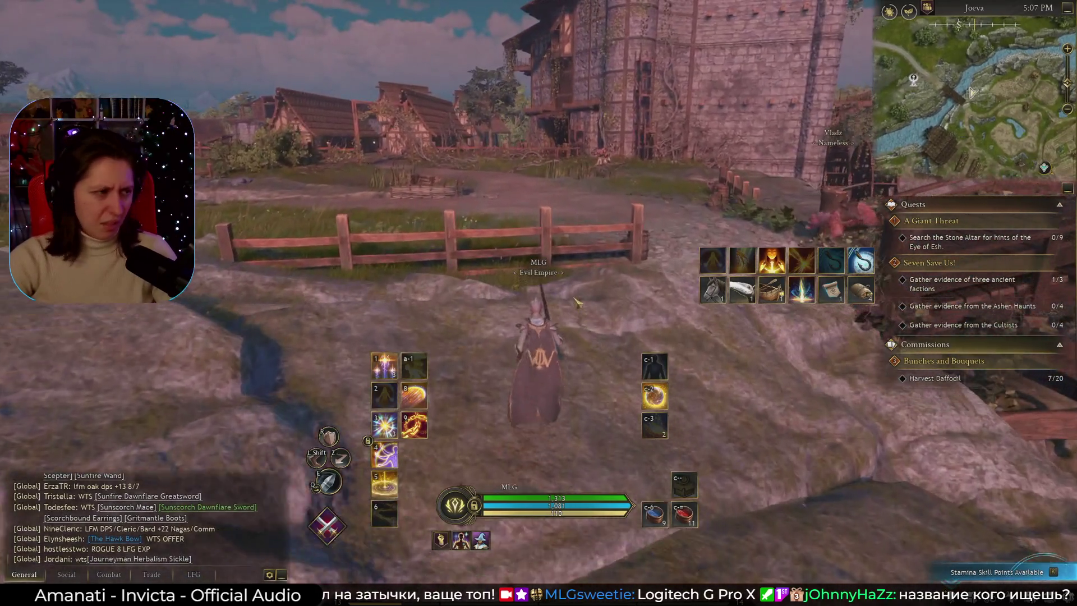
key(w)
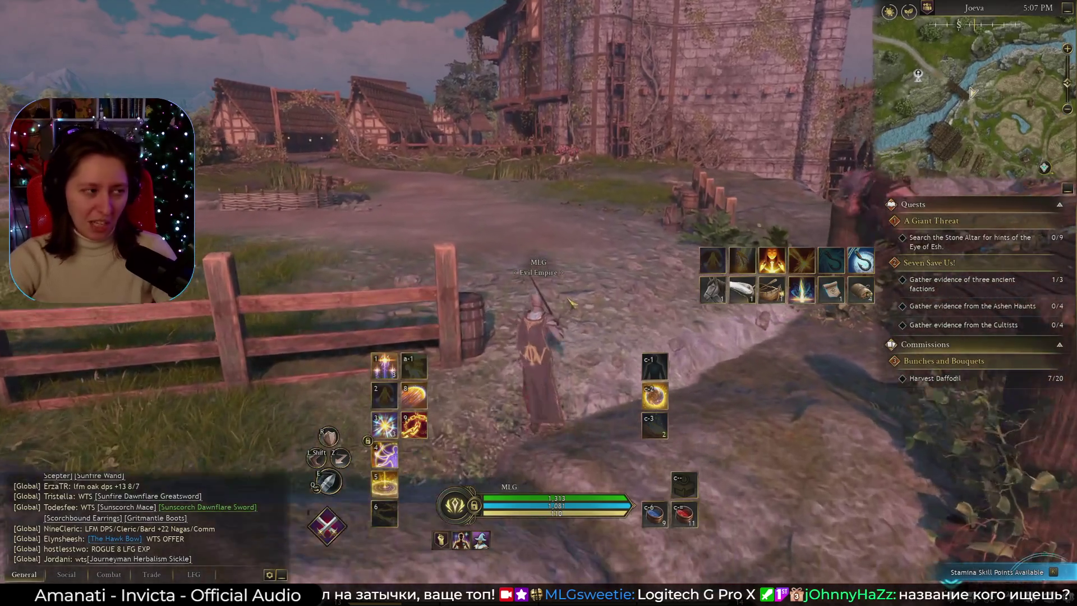
key(w)
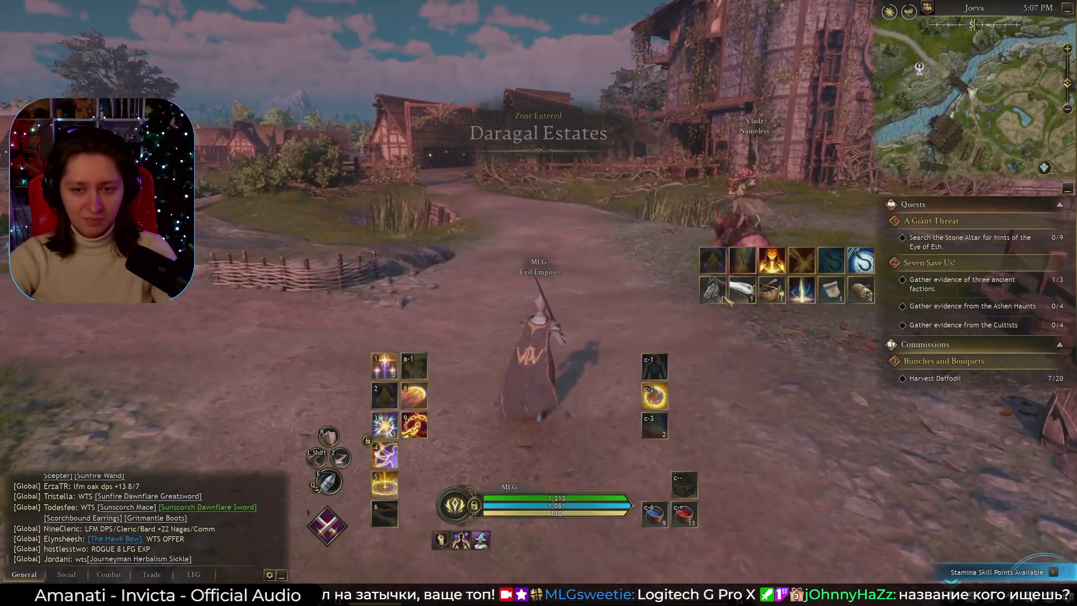
Summon the Silkfur Dunehunter and ride through the village gate, checking the route on the map.
key(w)
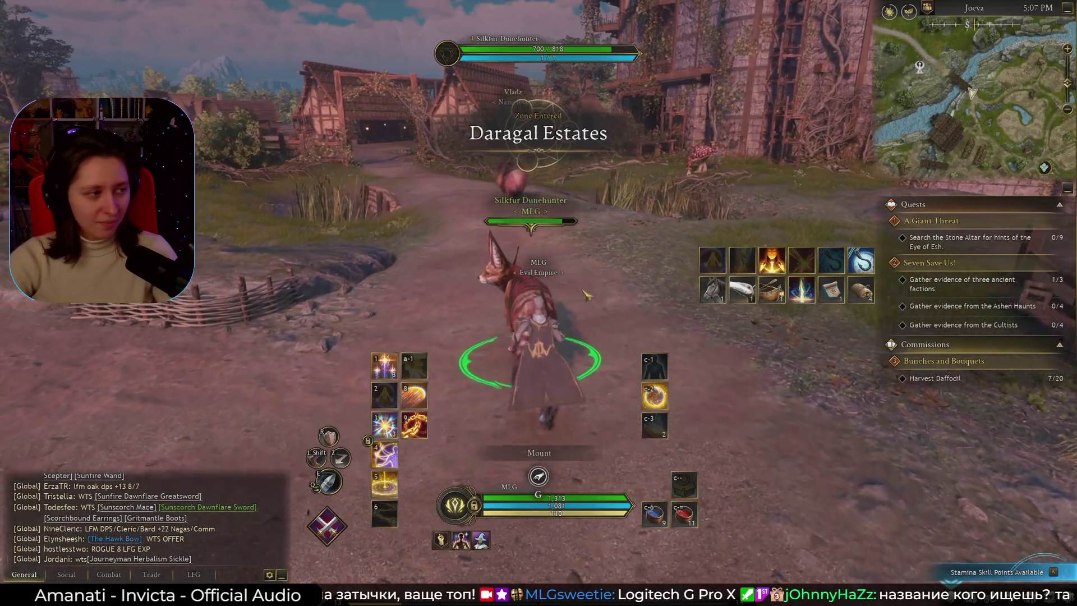
key(w)
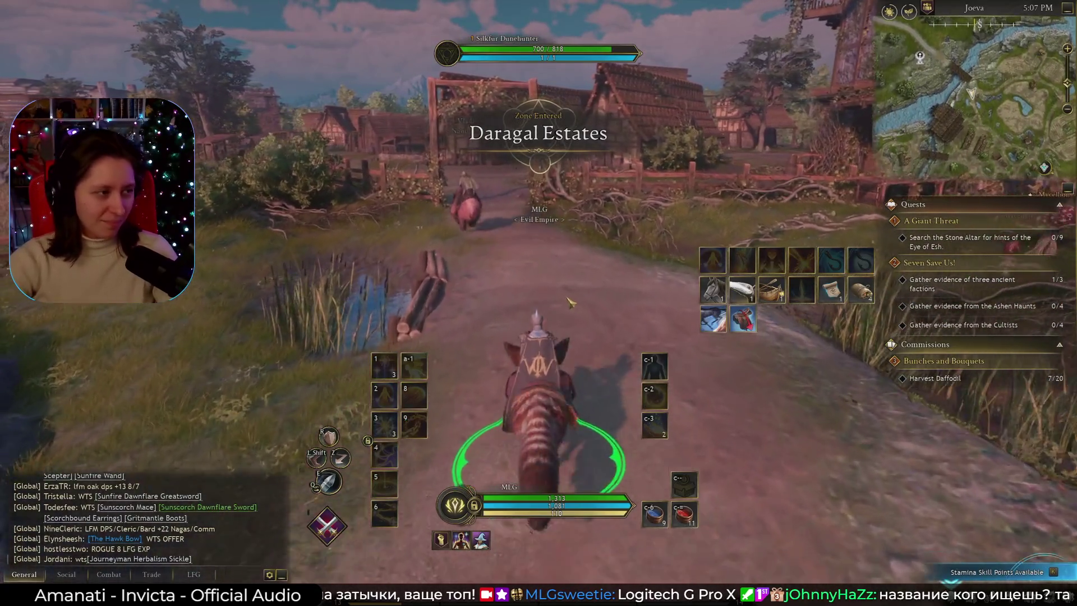
key(w)
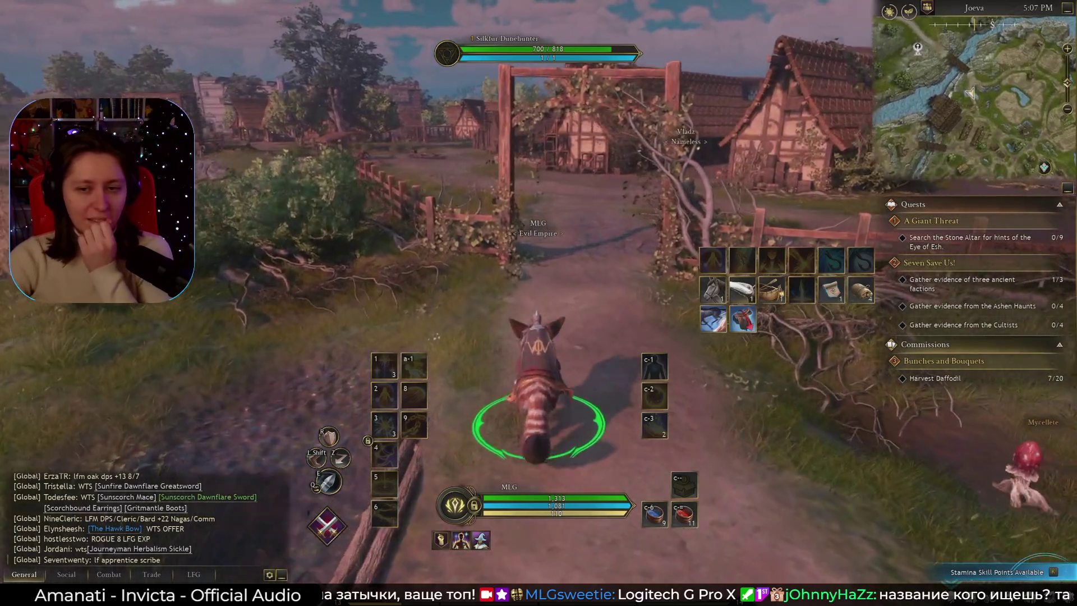
key(m)
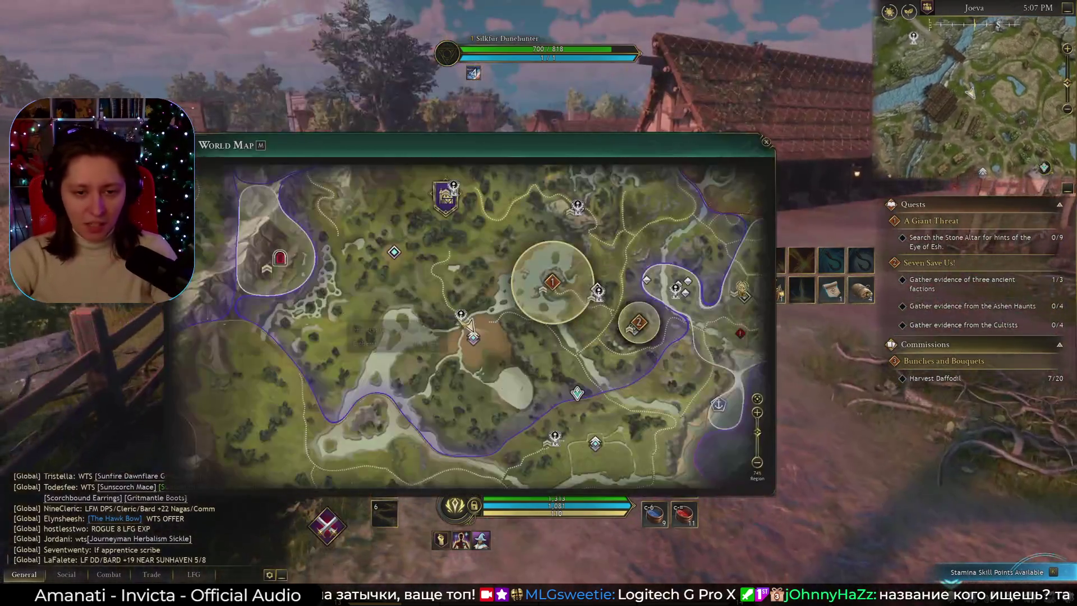
key(m)
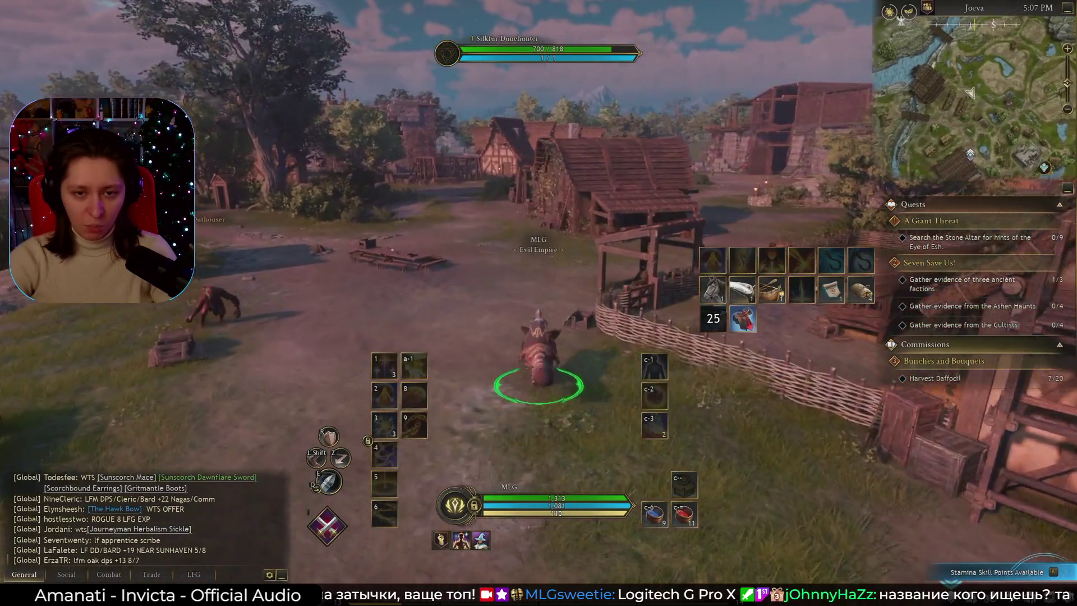
key(w)
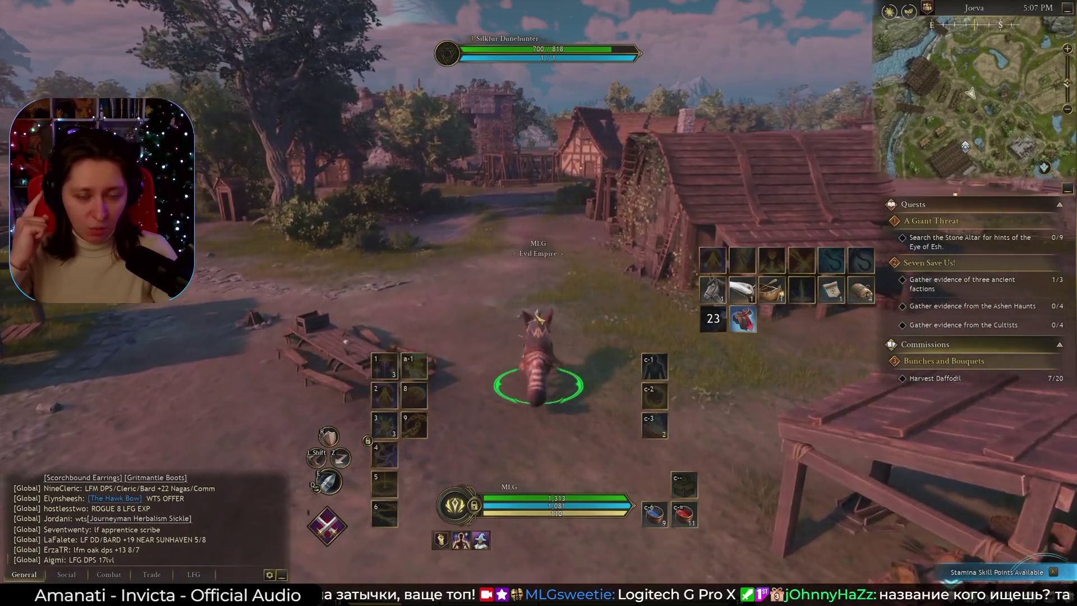
key(w)
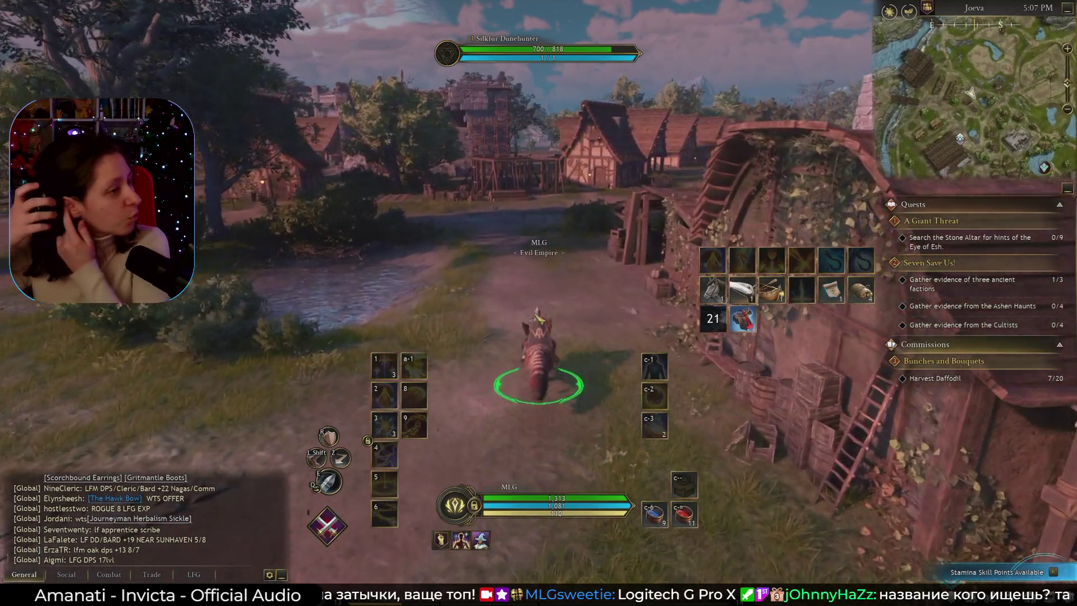
key(w)
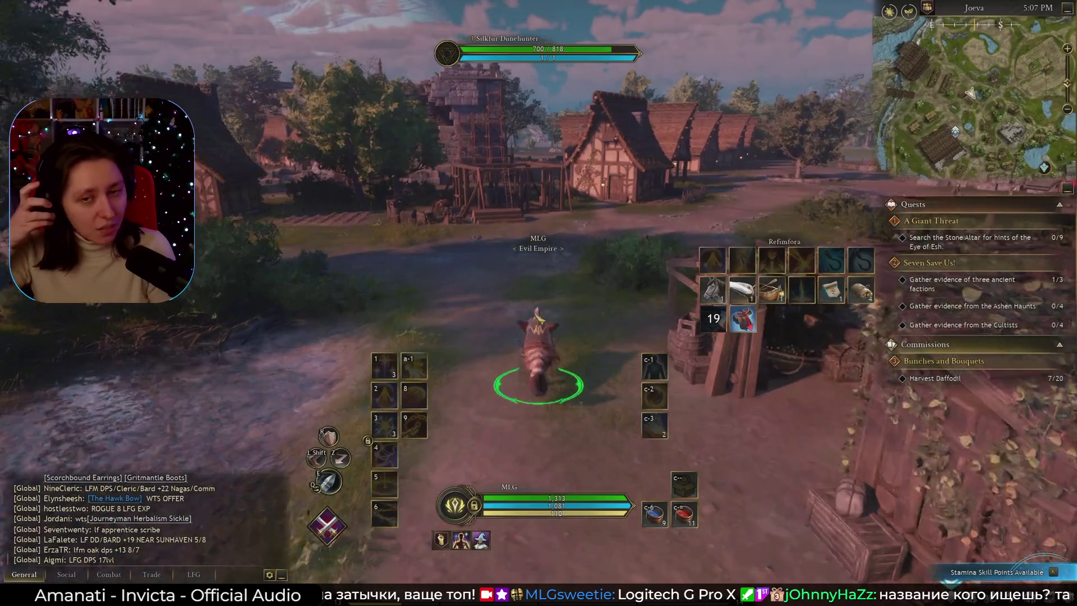
key(w)
Check the world map again and ride along the village road to the tree's stone circle.
key(m)
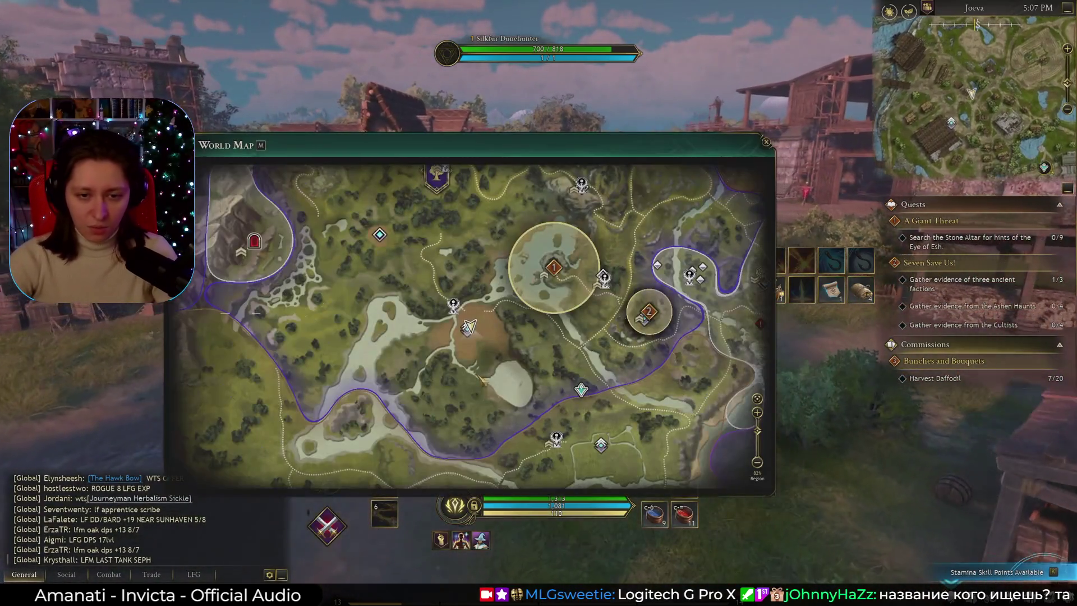
key(m)
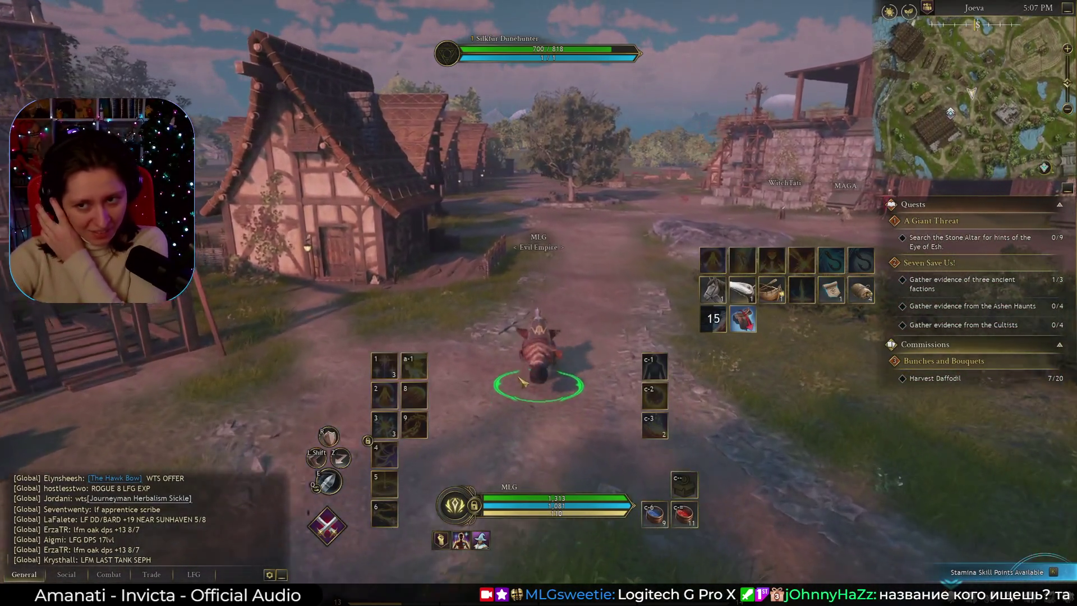
key(w)
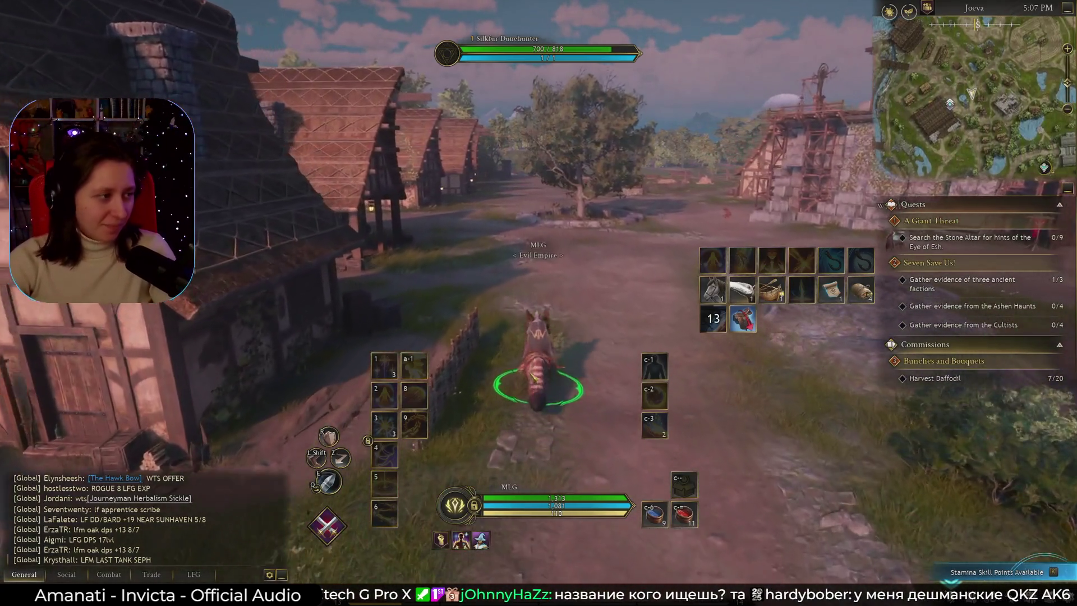
key(w)
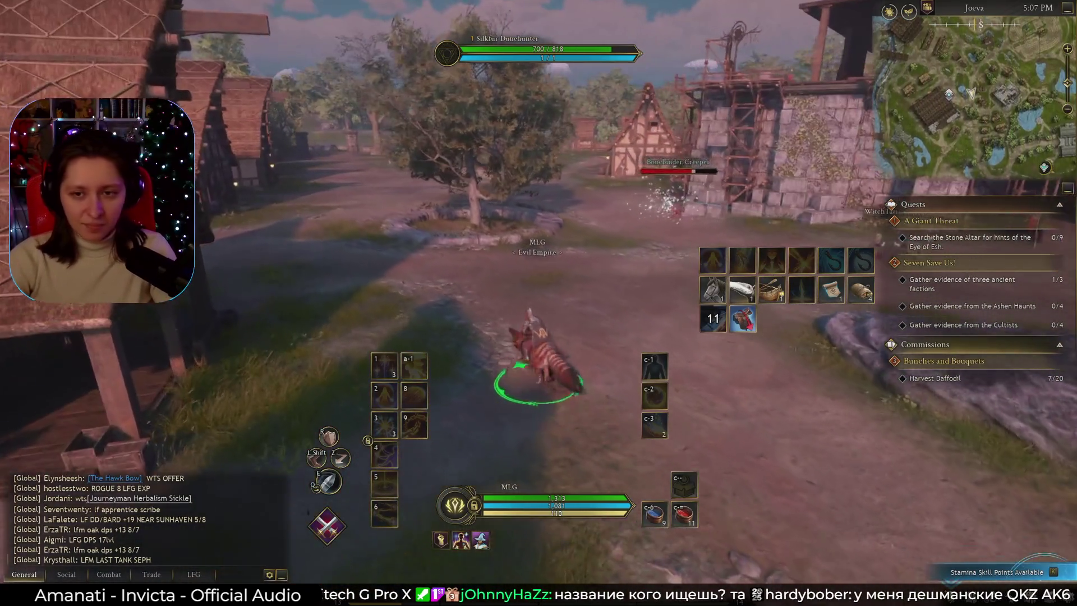
key(w)
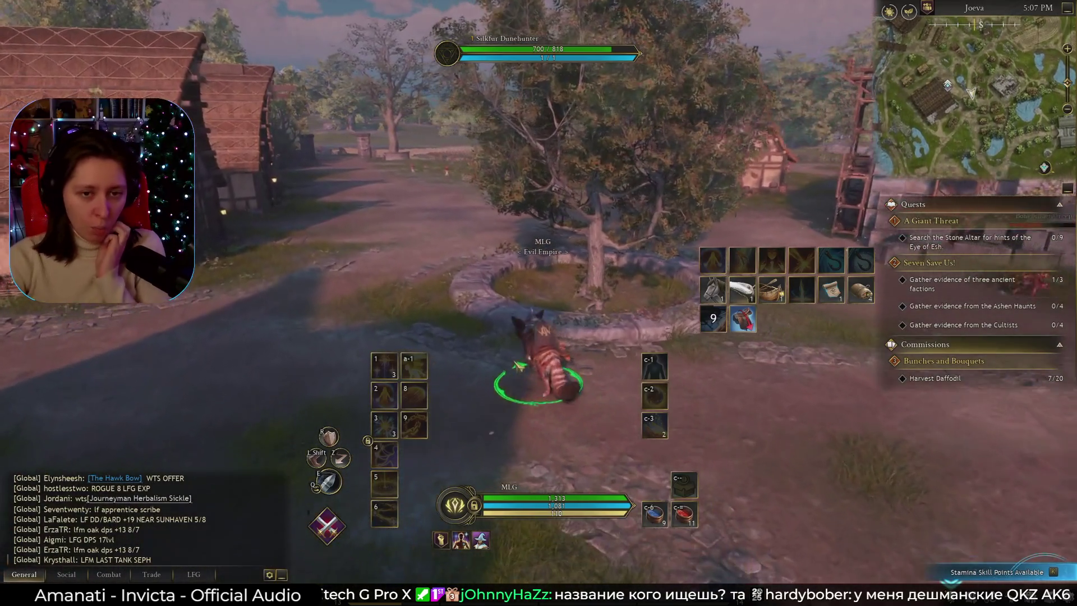
Ride away from the tree circle past a house, checking position on the world map.
key(w)
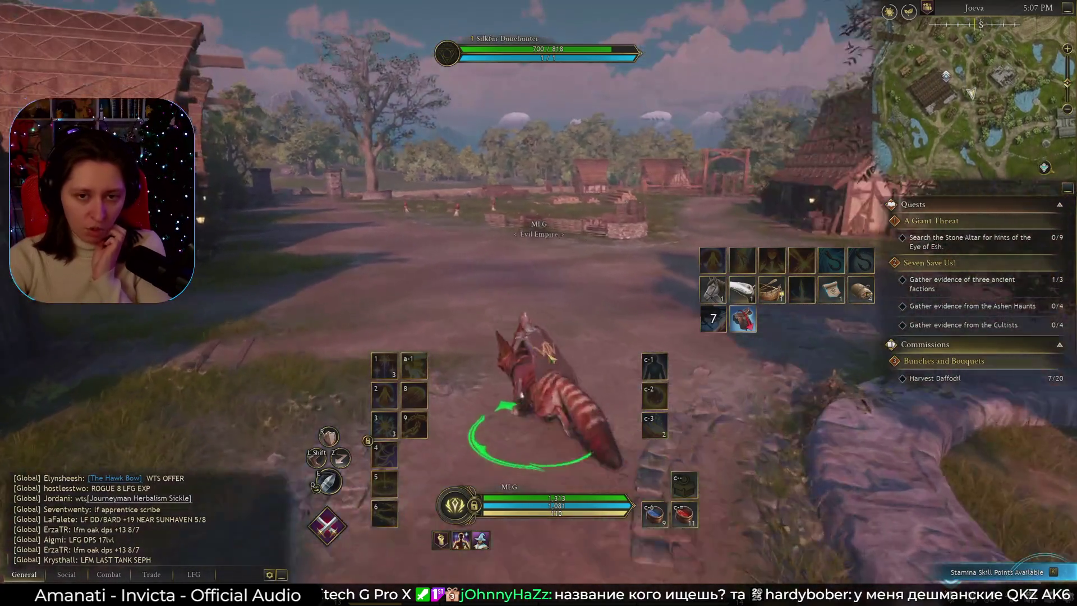
key(w)
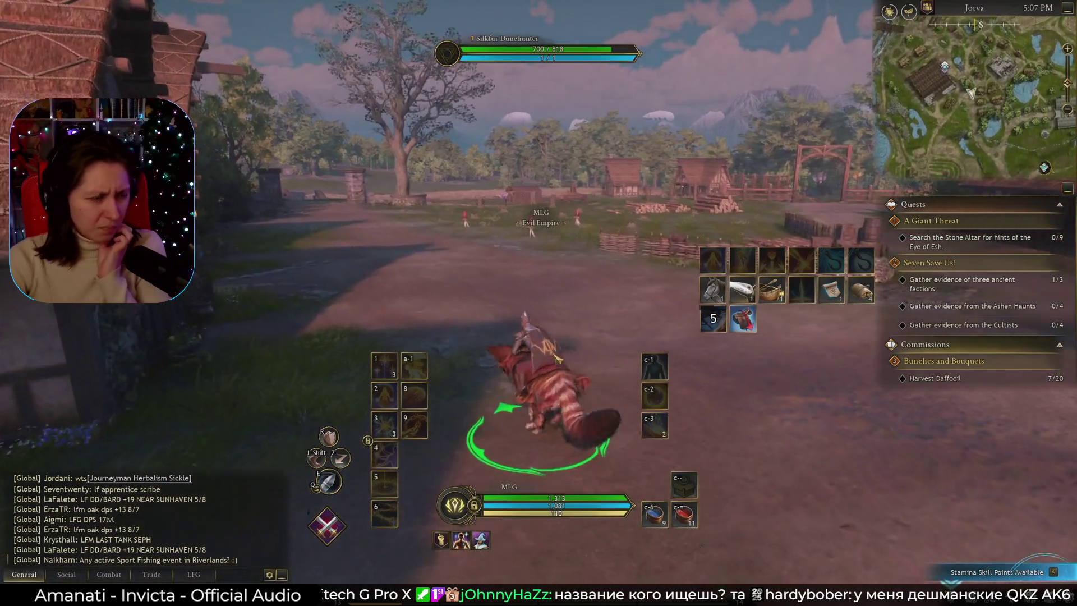
key(w)
key(m)
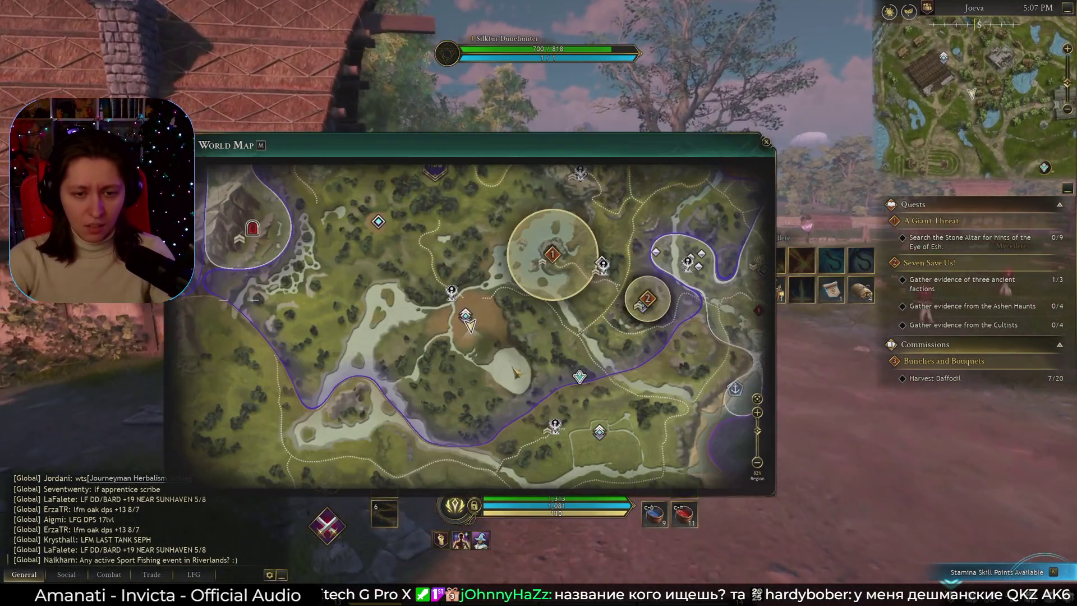
key(w)
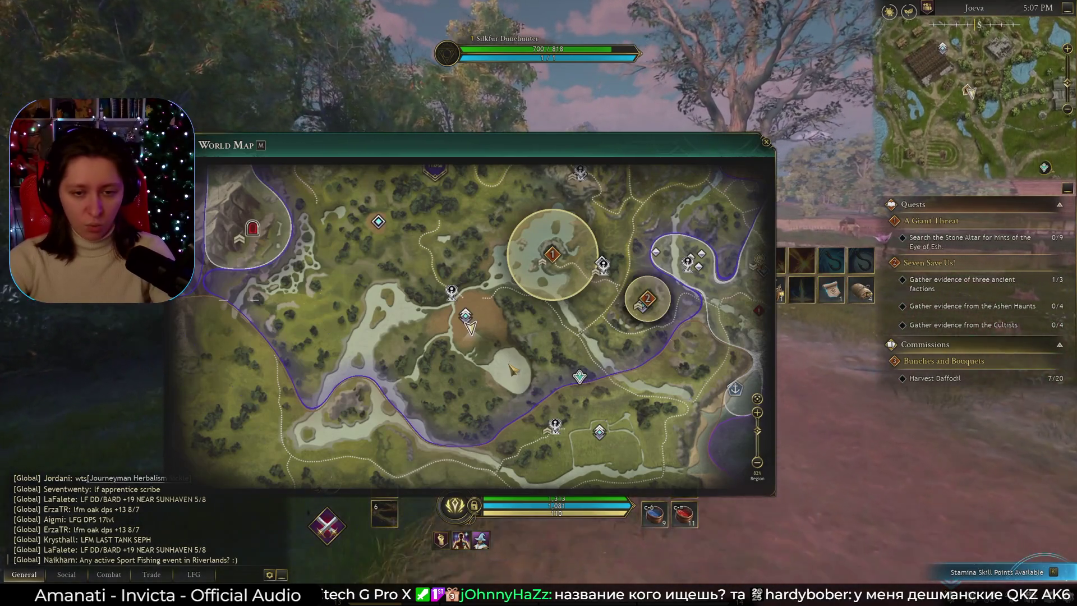
key(w)
key(m)
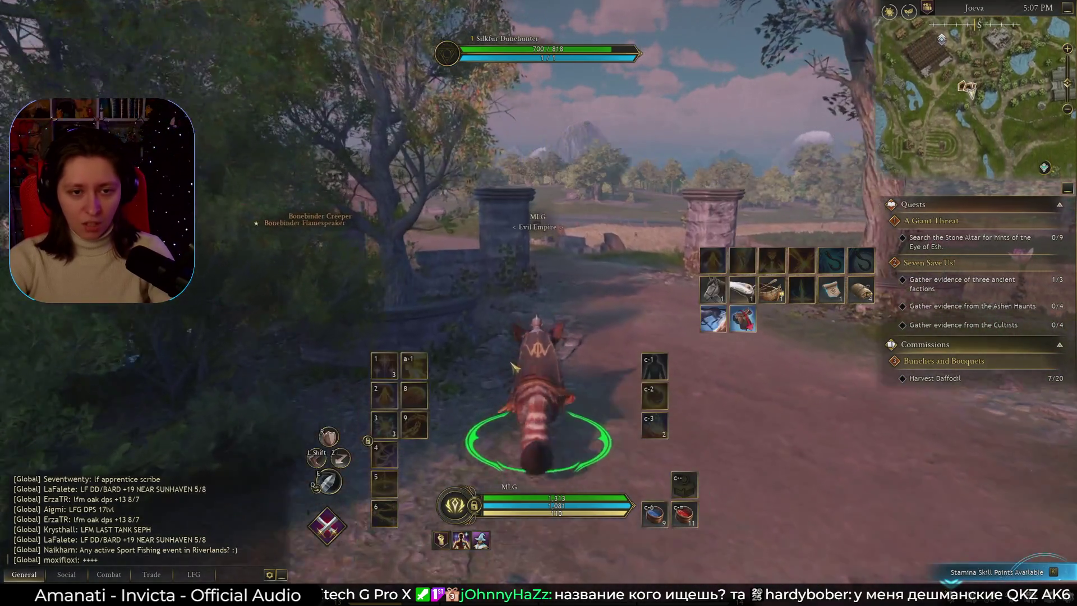
Ride through the stone gateway and past the stone pillar into the open fields.
key(w)
key(w)
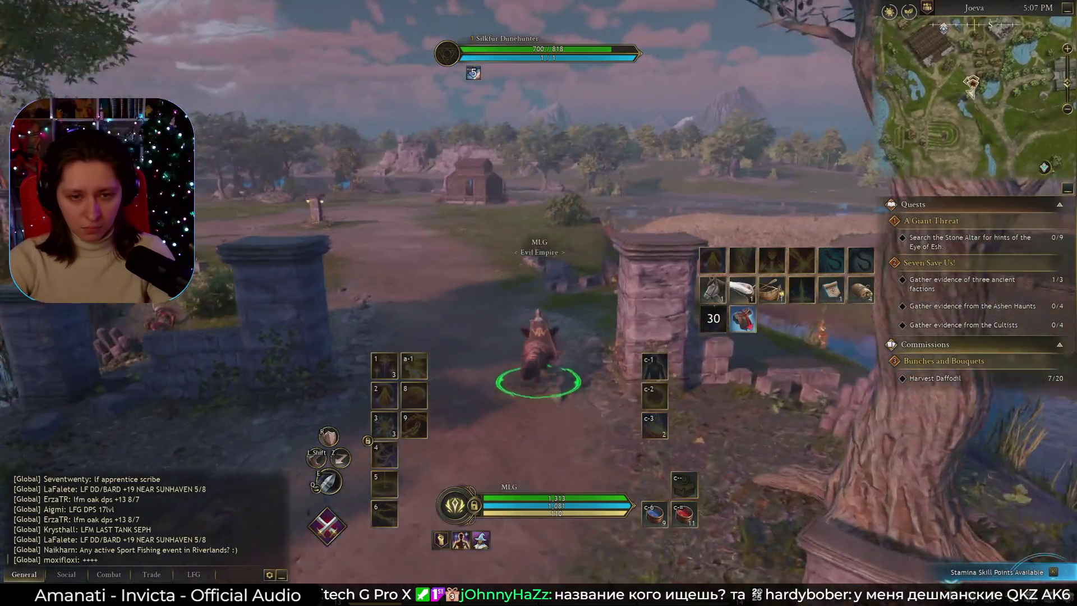
key(w)
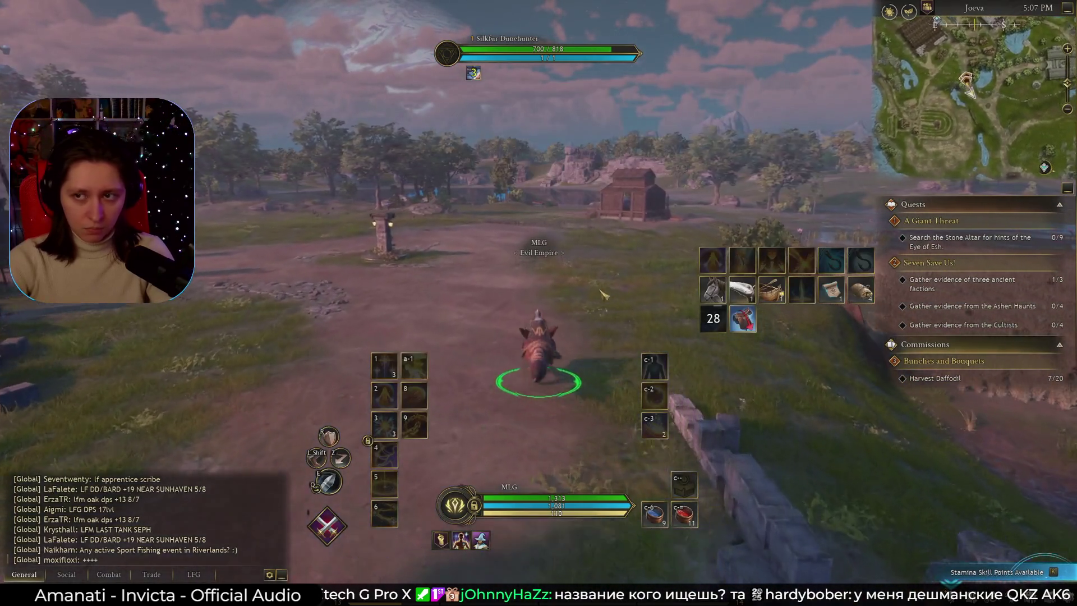
key(w)
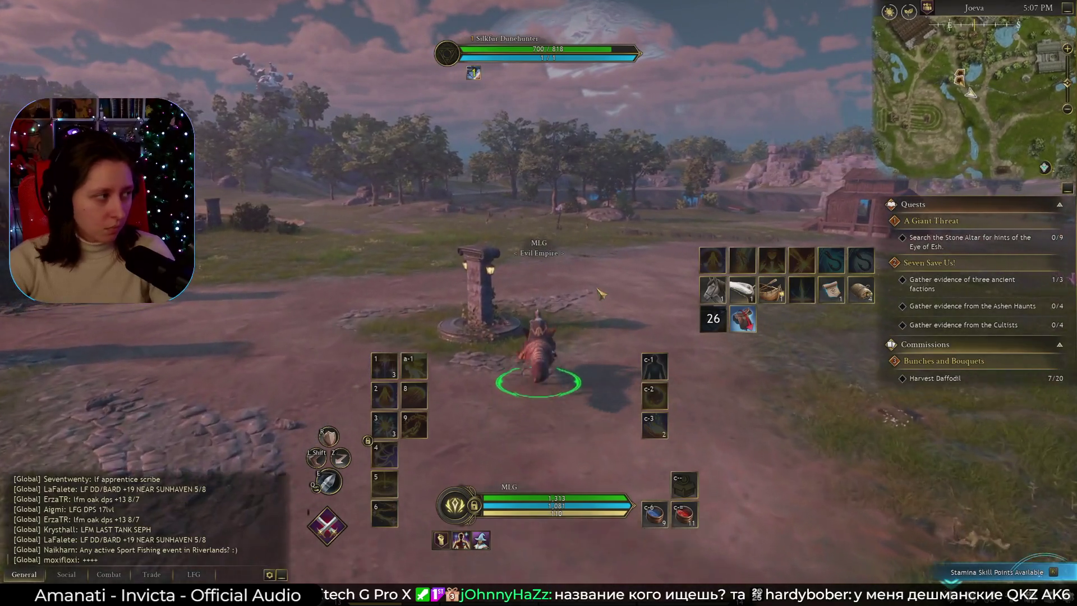
key(w)
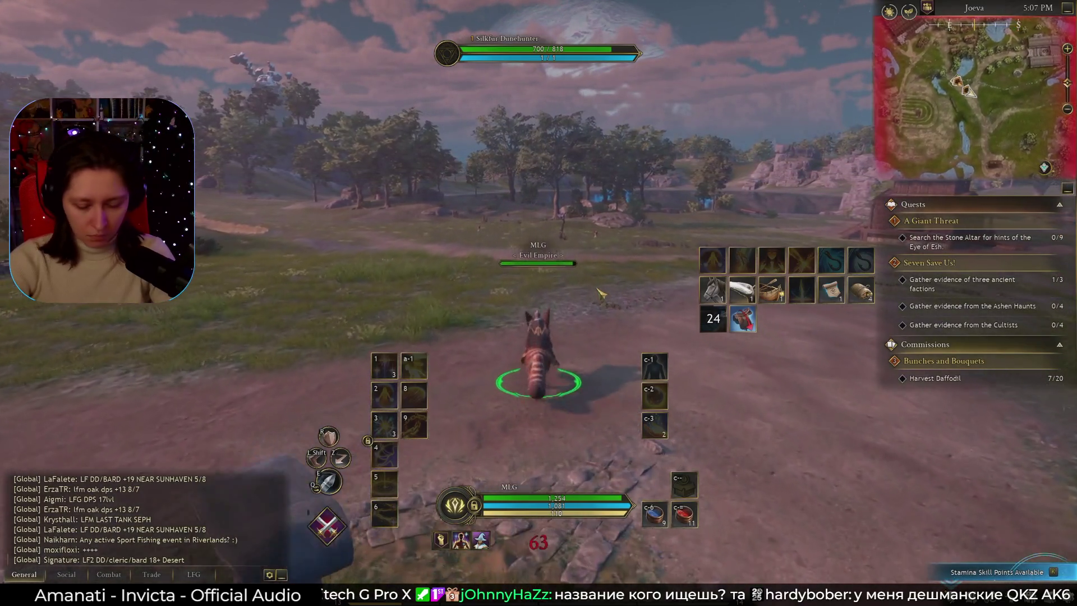
key(w)
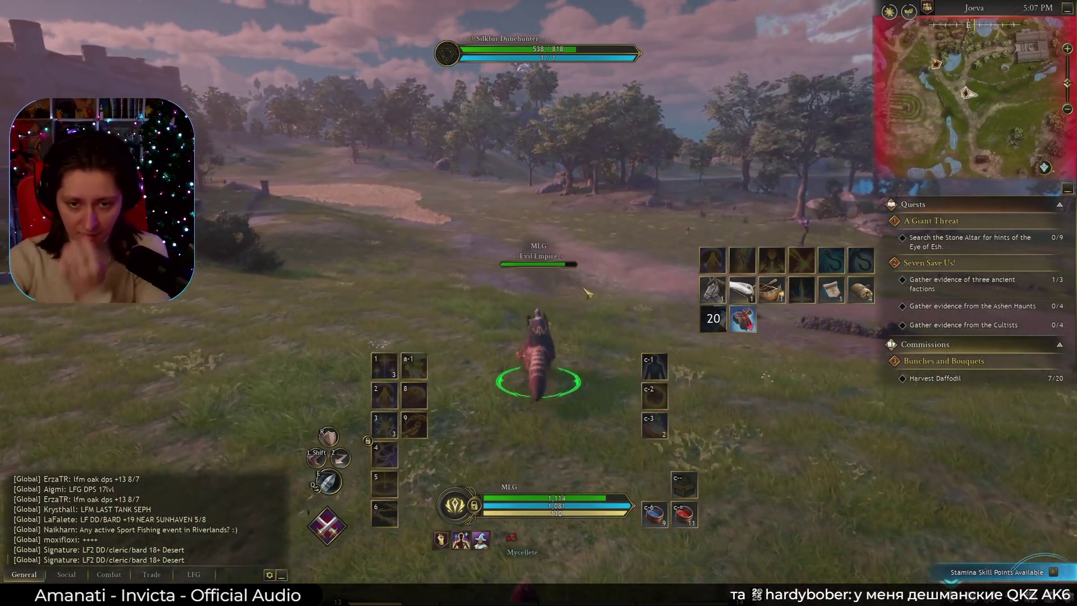
key(w)
key(w)
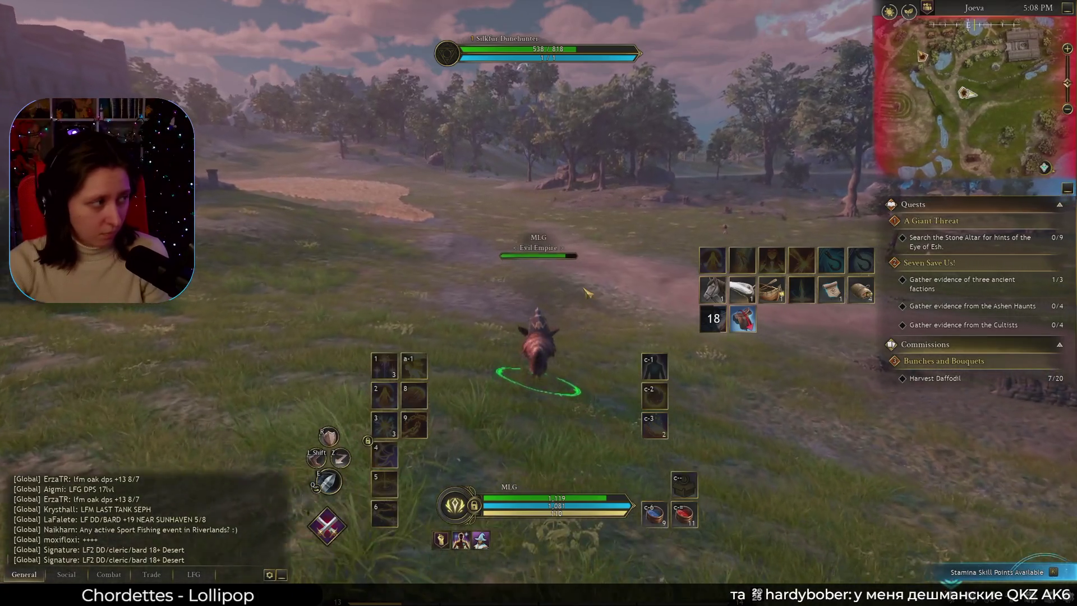
key(w)
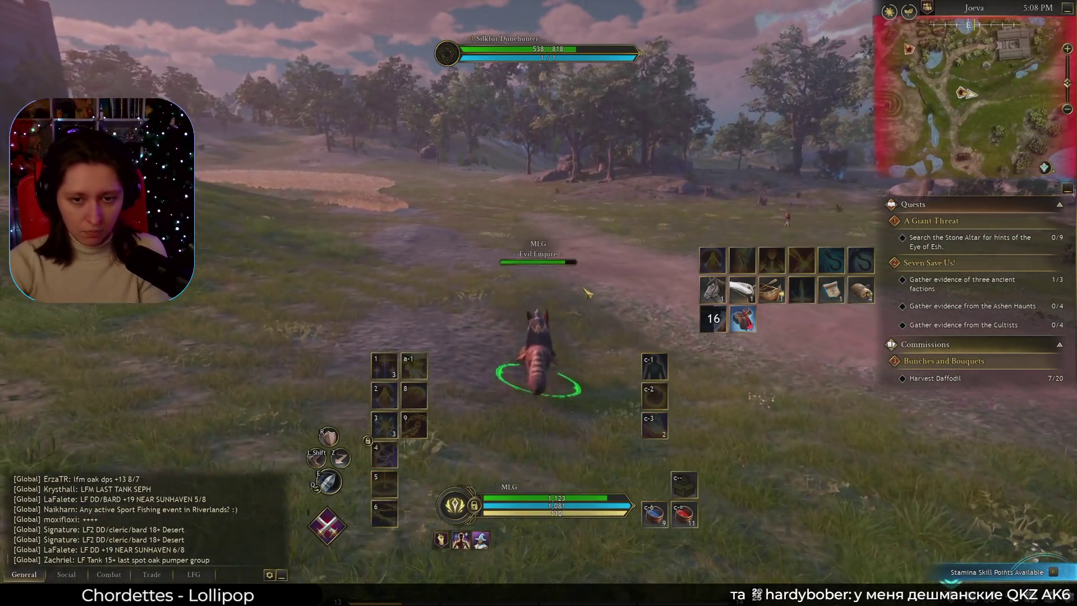
key(w)
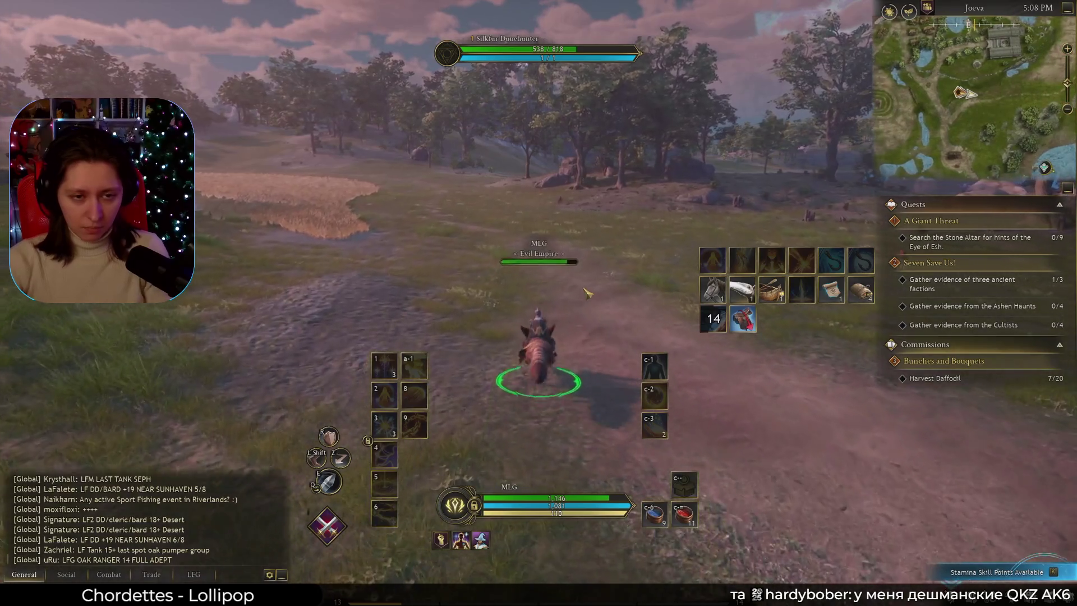
Steer the mount left toward the rocks while checking the world map, then cast Deliverance.
right_drag(603, 287, 611, 257)
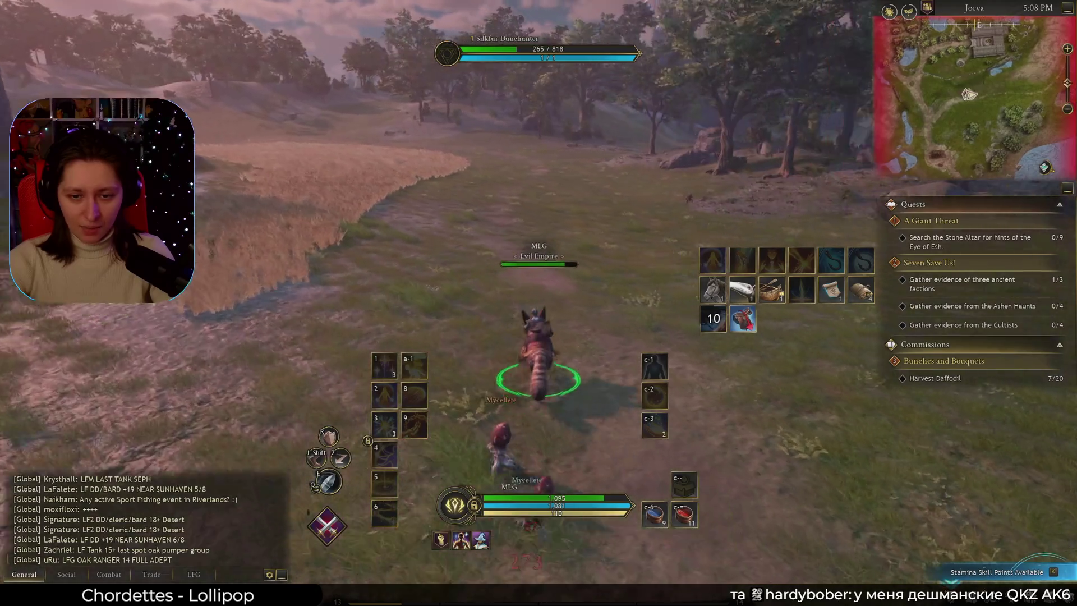
key(w)
key(m)
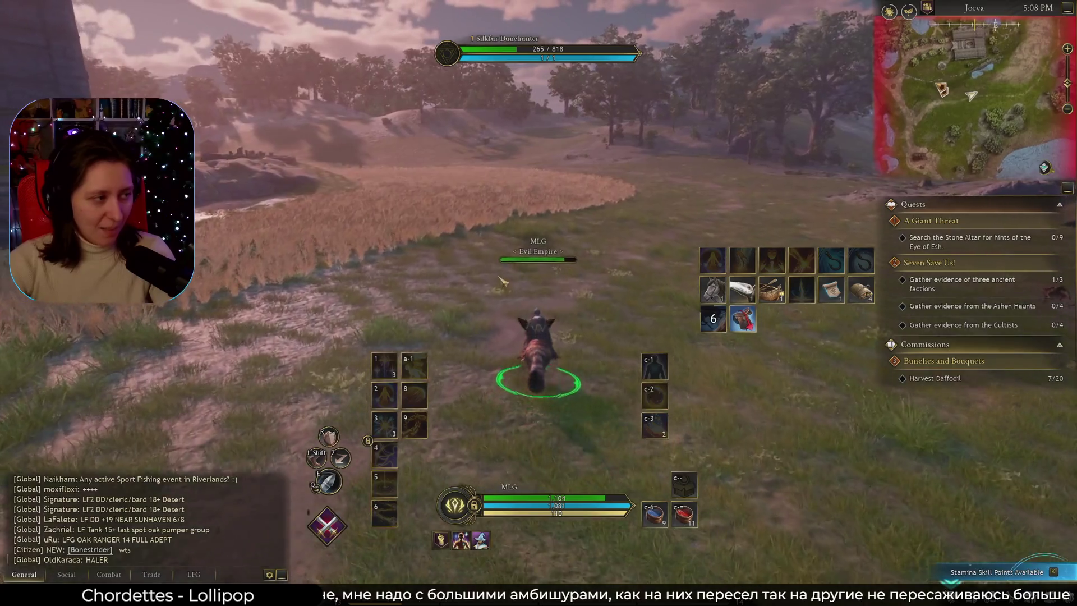
right_drag(493, 276, 494, 276)
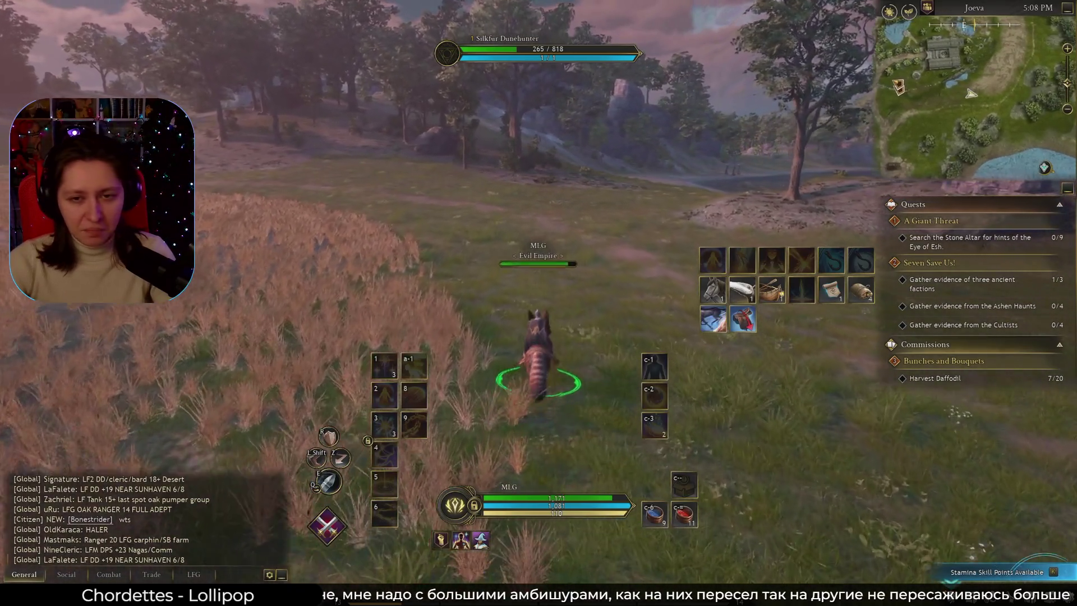
right_drag(655, 318, 655, 318)
key(m)
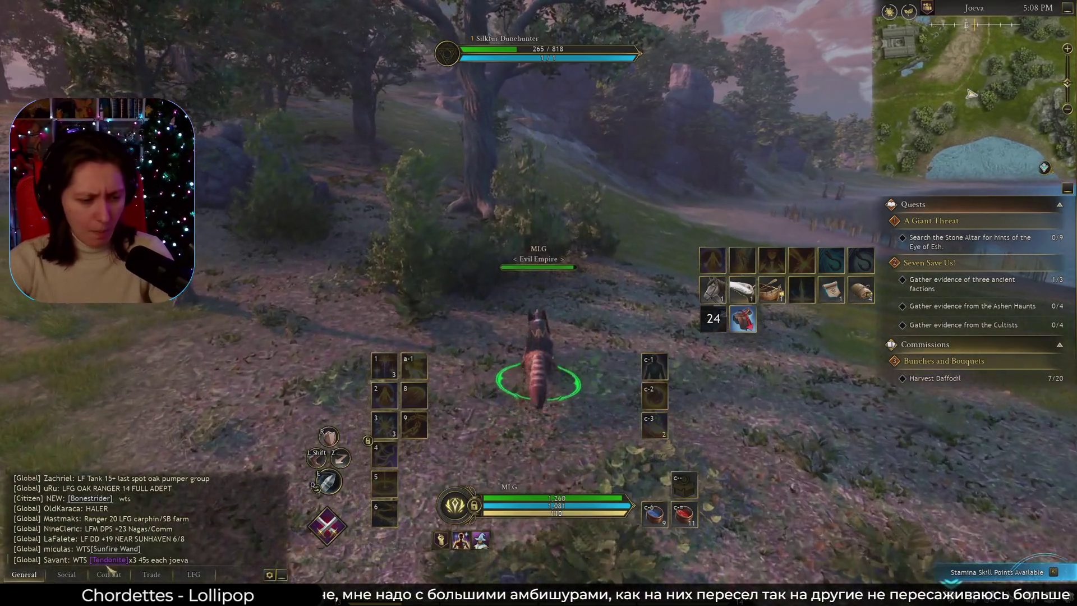
mouse_move(109, 562)
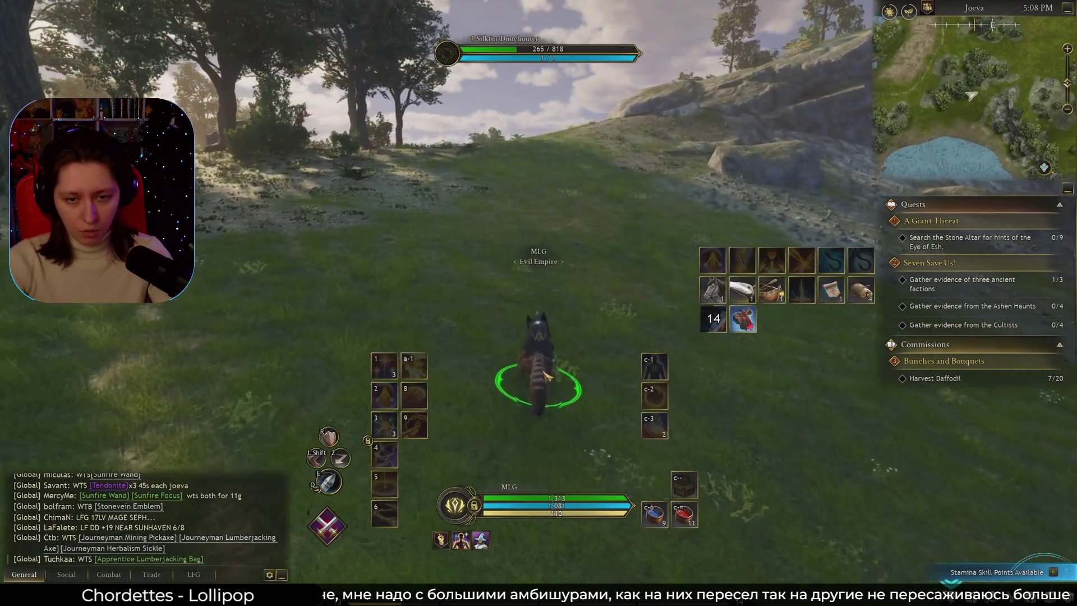
key(1)
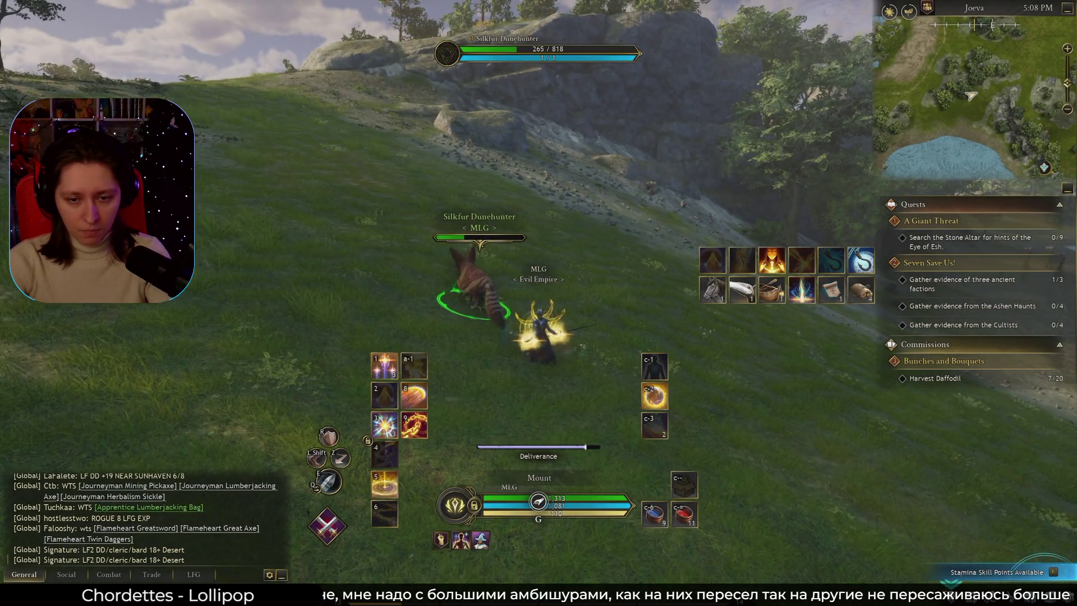
Remount with G, close the world map, and ride on past the large boulder.
key(g)
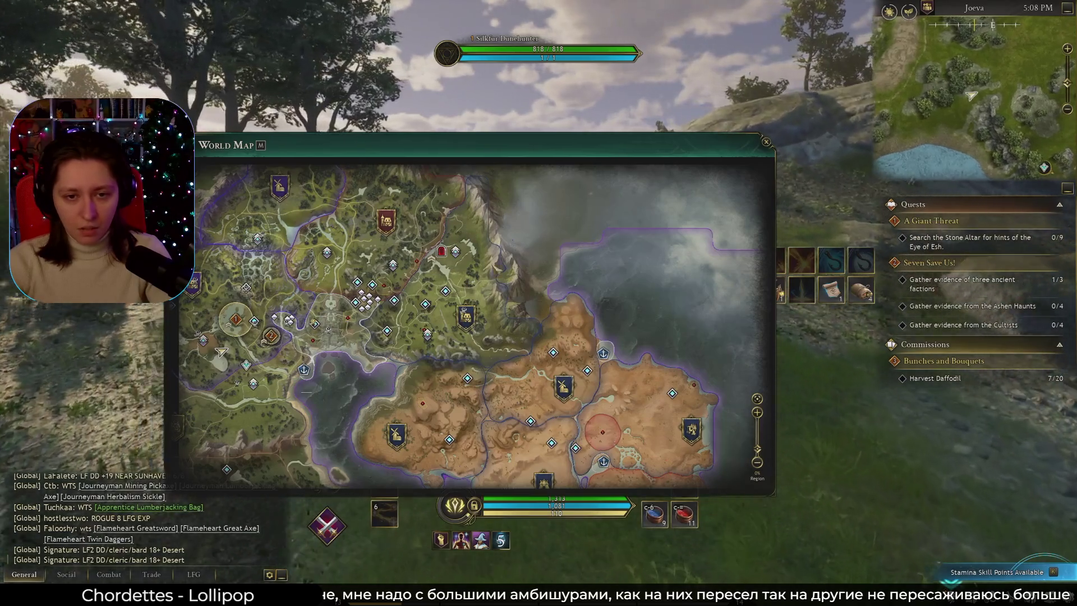
key(m)
key(w)
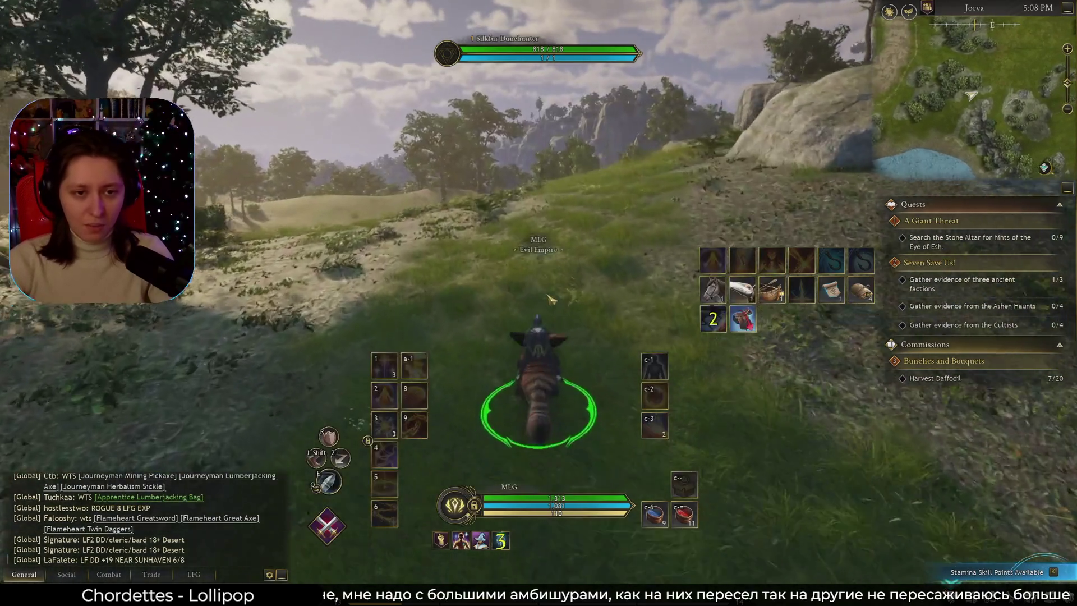
key(a)
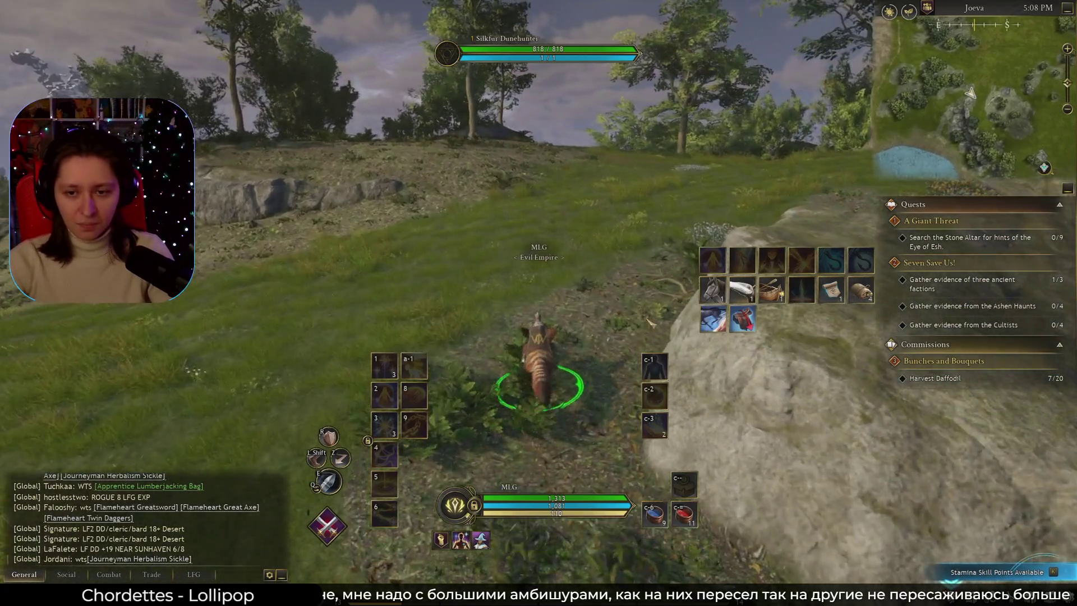
Glance at the skill tree with K, then ride bearing left across the open grassy slope.
key(k)
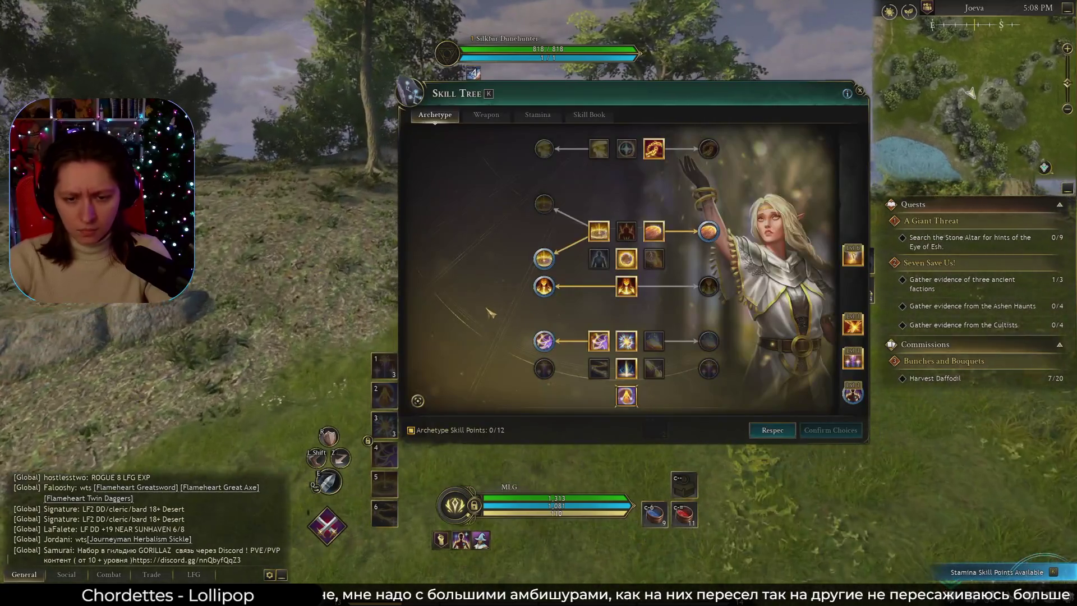
key(k)
key(w)
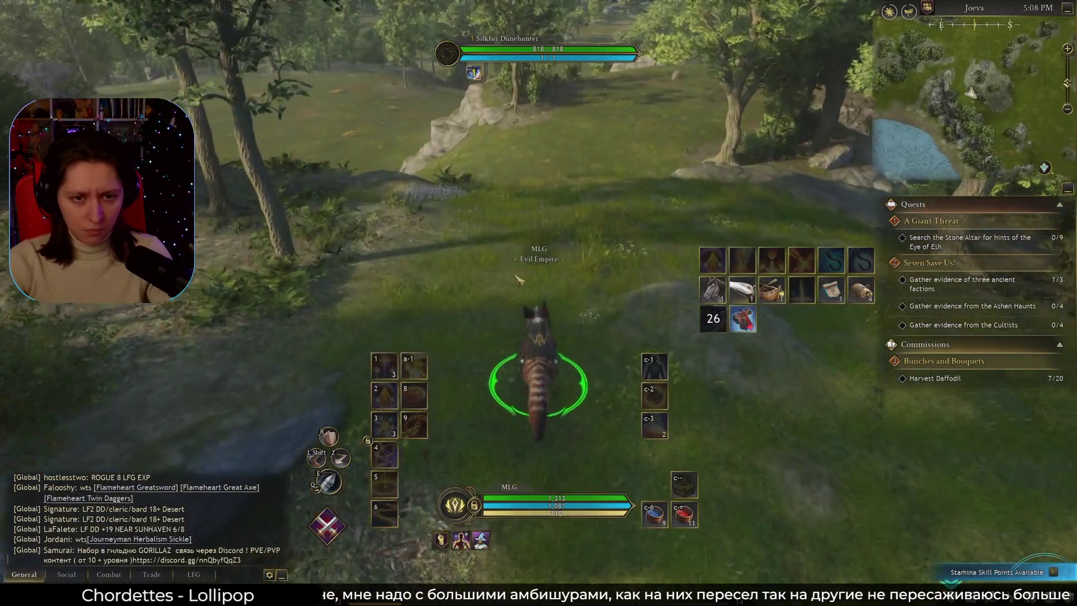
mouse_move(516, 276)
right_down()
mouse_move(488, 331)
mouse_move(235, 291)
mouse_move(33, 291)
mouse_move(501, 286)
right_up()
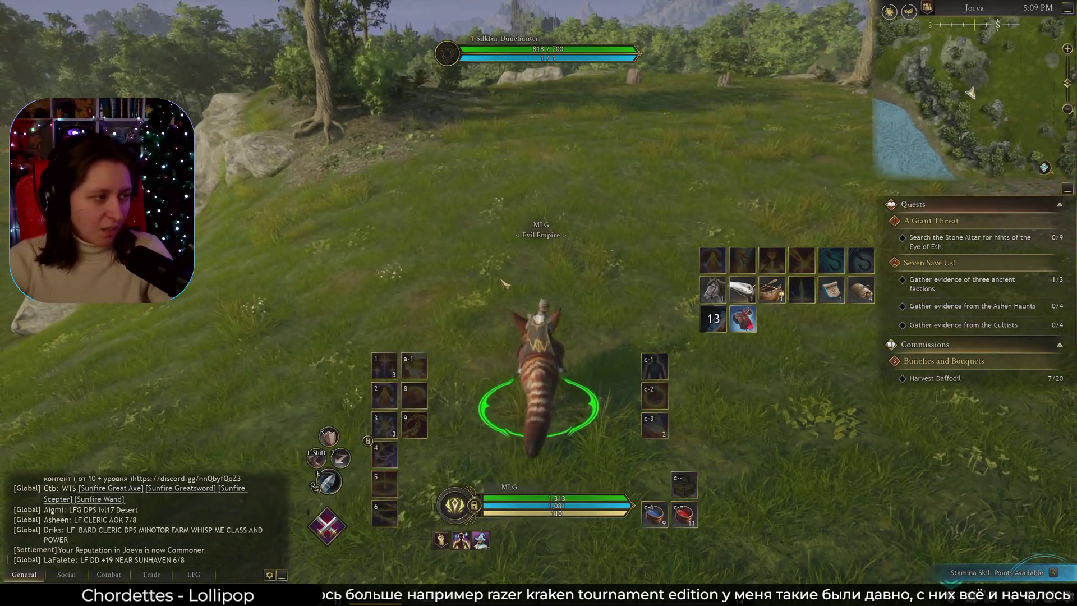
key(a)
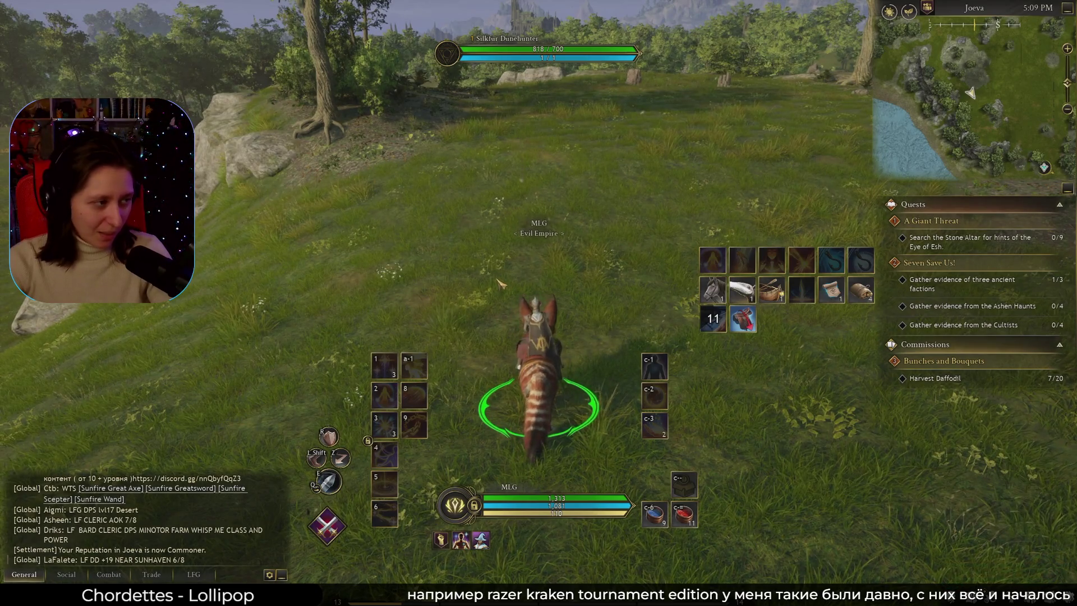
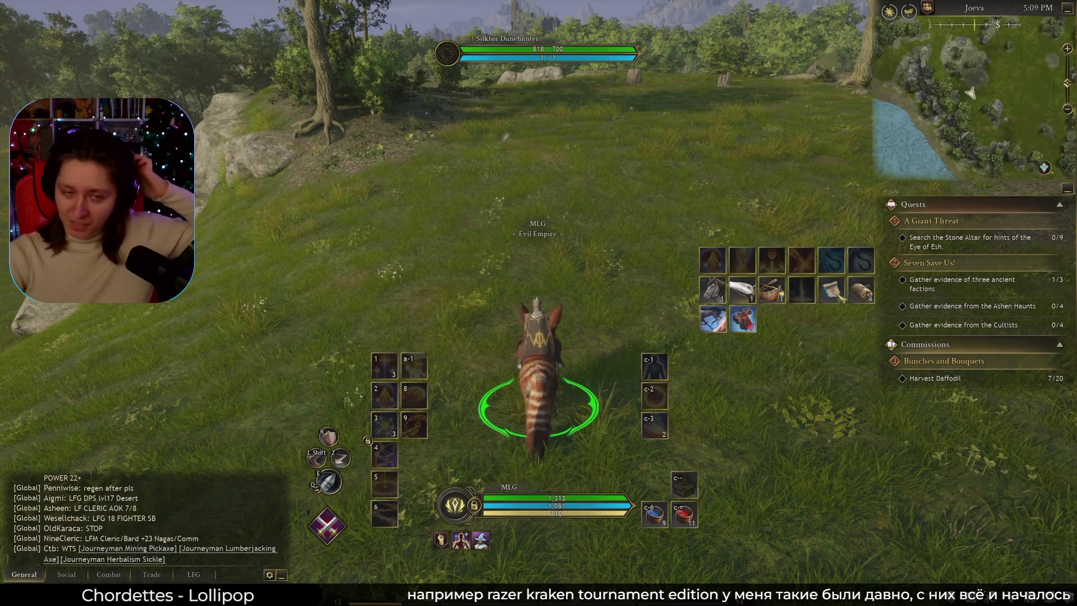
Summon the riding mount and take a quick look at the world map.
key(t)
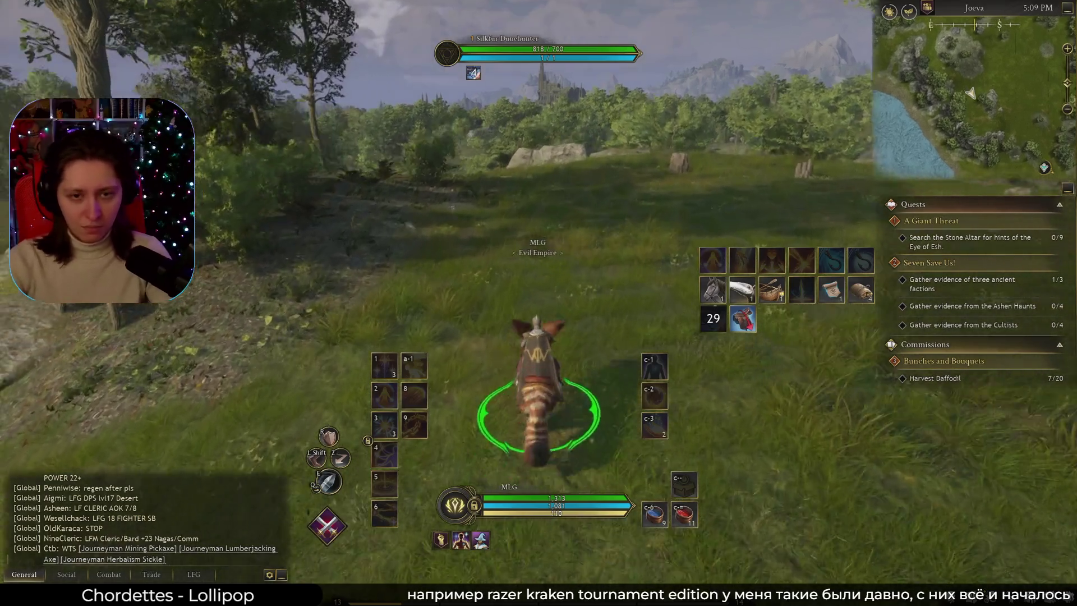
key(m)
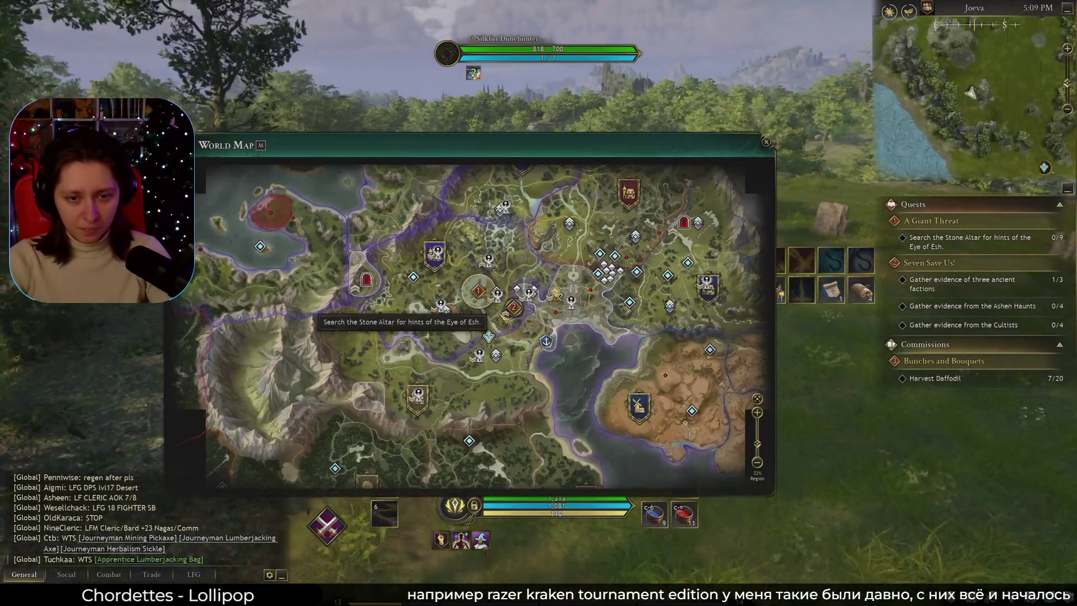
key(m)
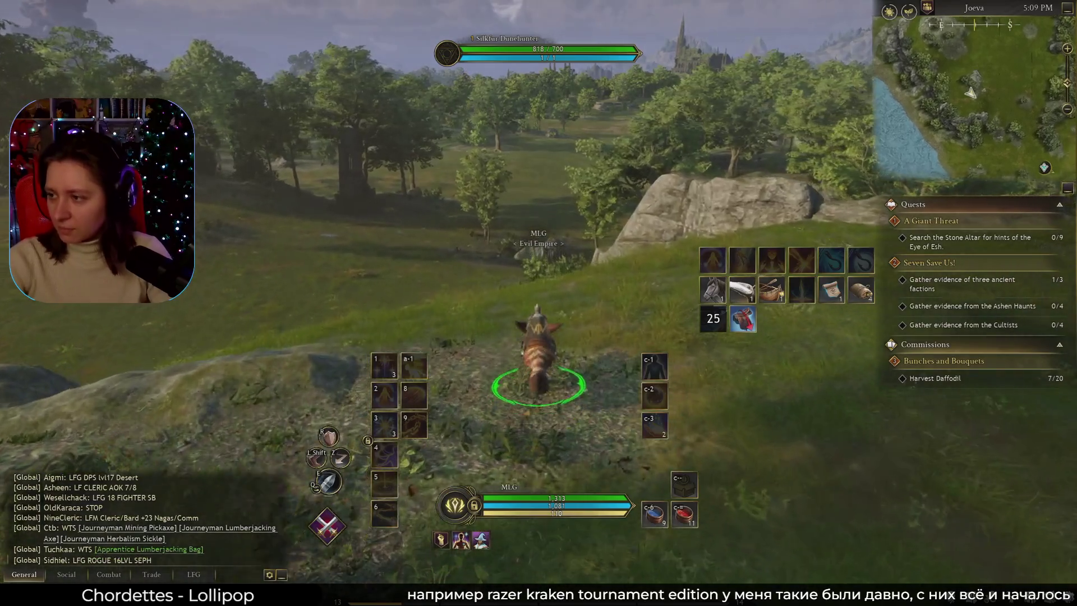
Ride across the Joeva meadow and drop a map marker near the current area.
key(w)
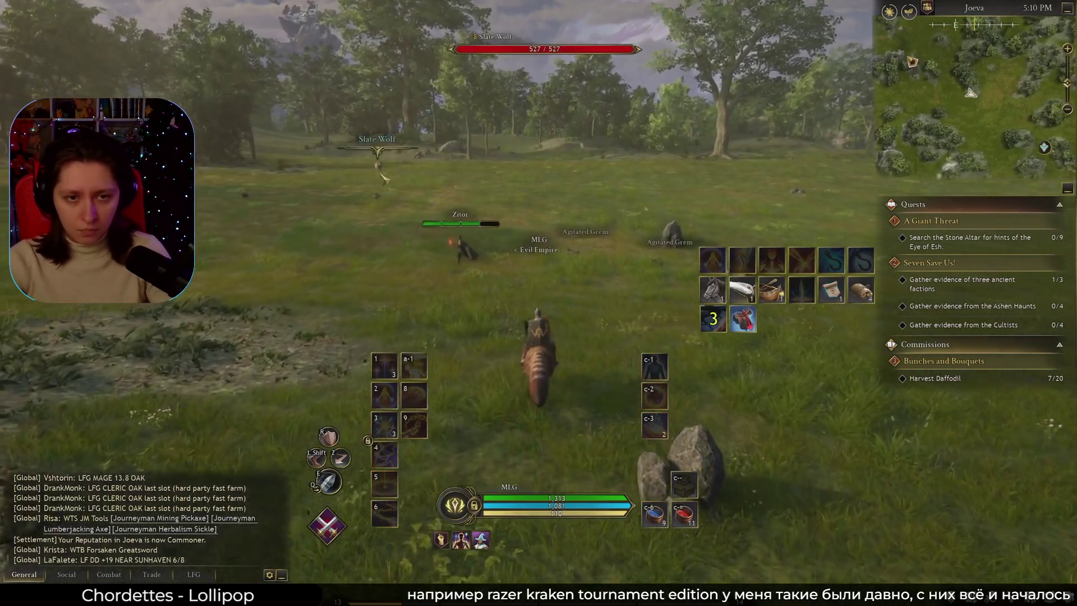
key(m)
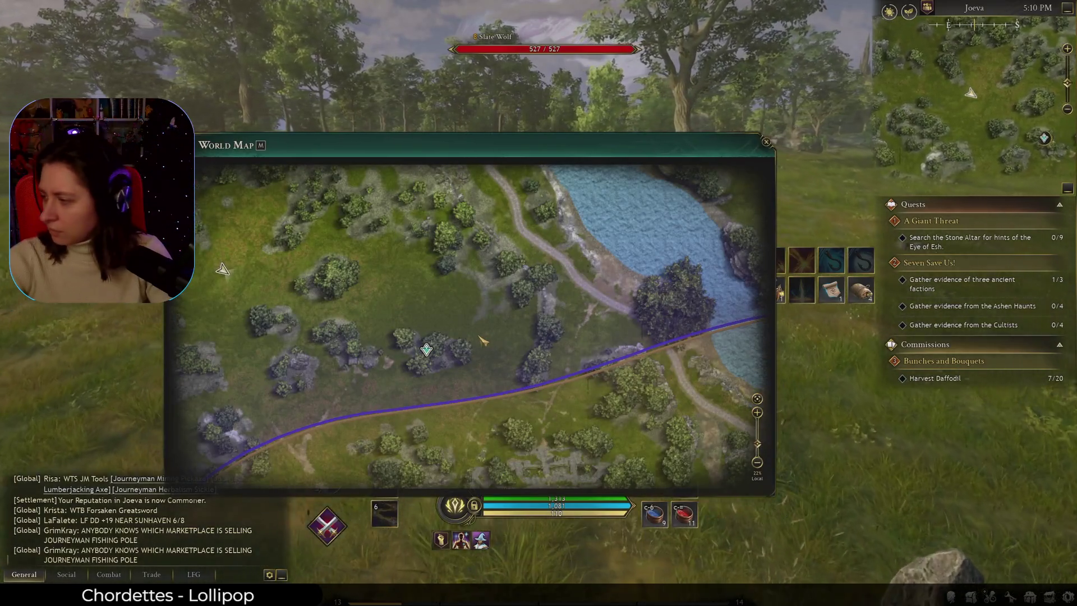
click(302, 369)
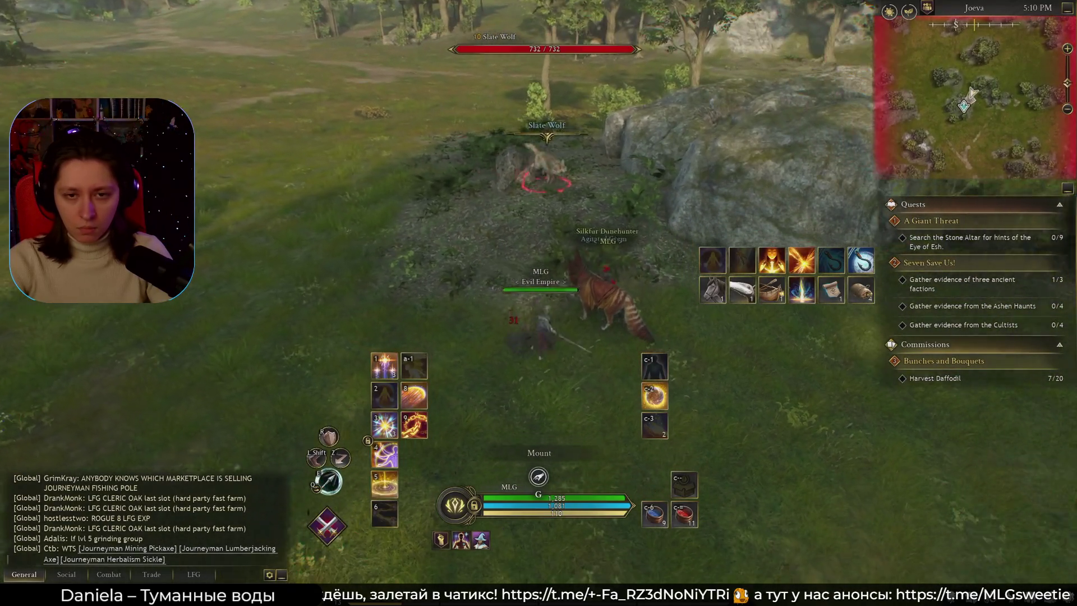
Kill the Slate Wolf with attack spells, Chains of Restraint and a lightning strike.
key(8)
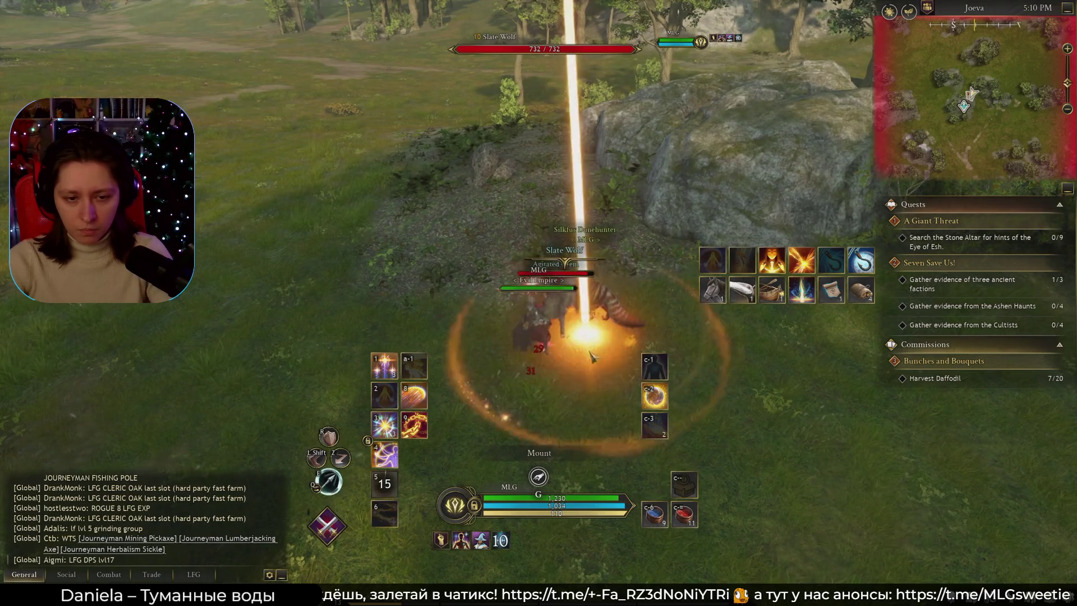
key(5)
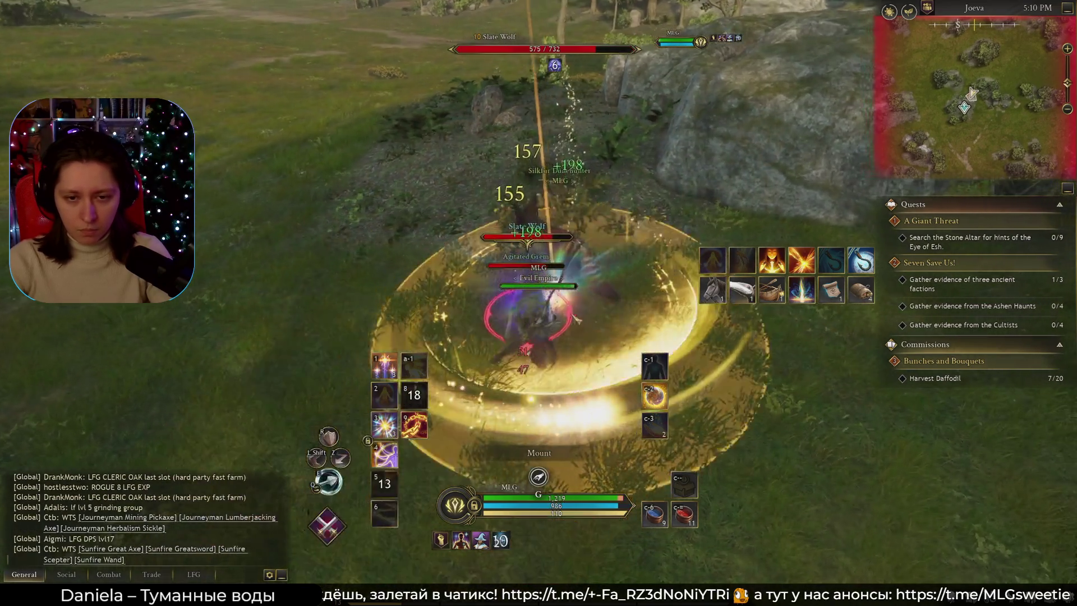
key(9)
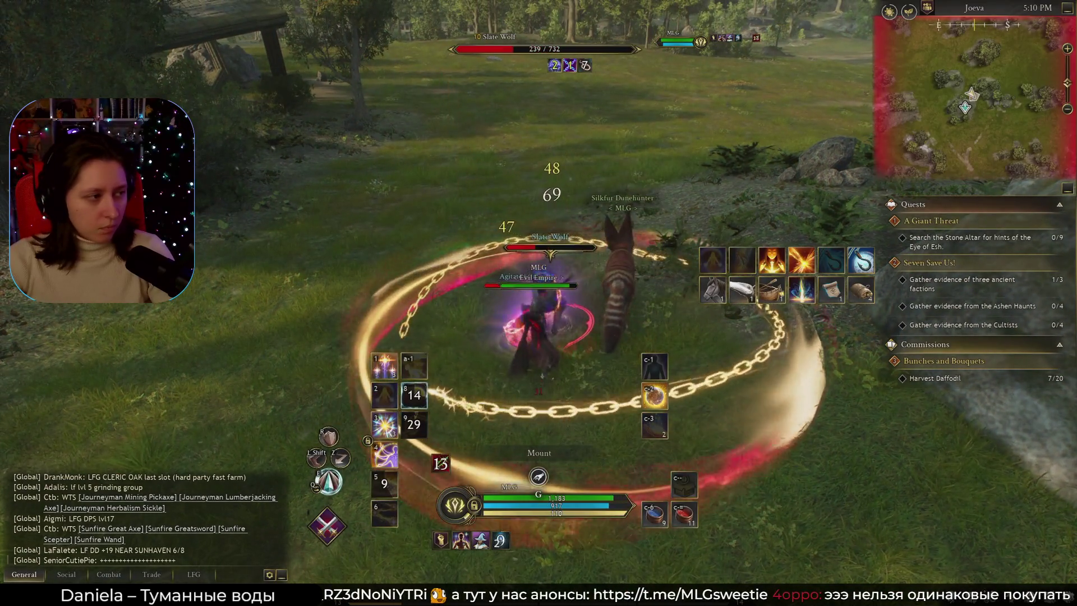
click(802, 260)
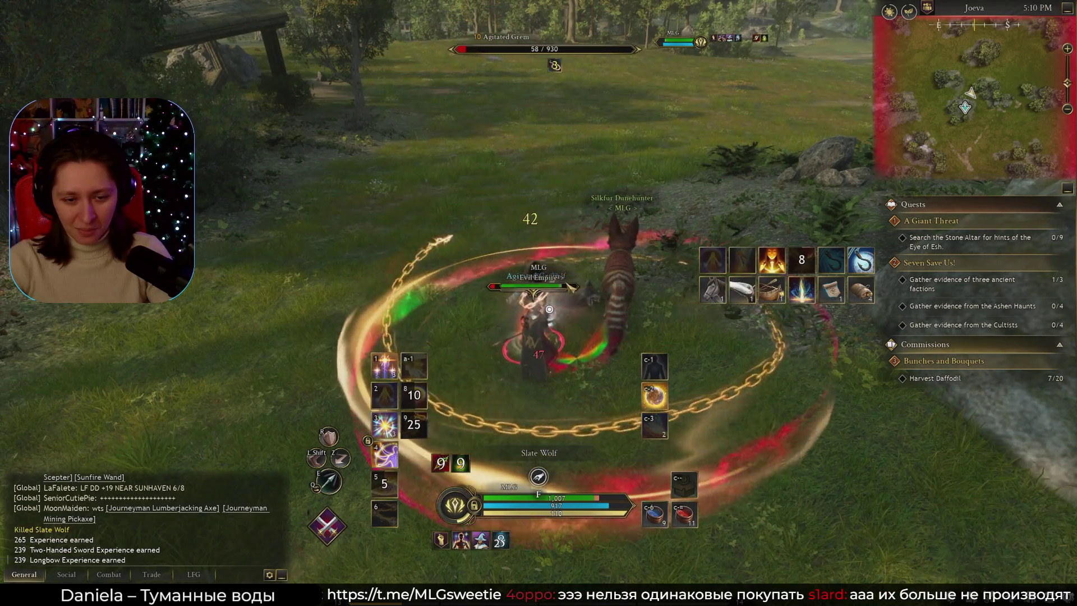
Collect all six Dull Glint from the loot and heal back to full health.
key(f)
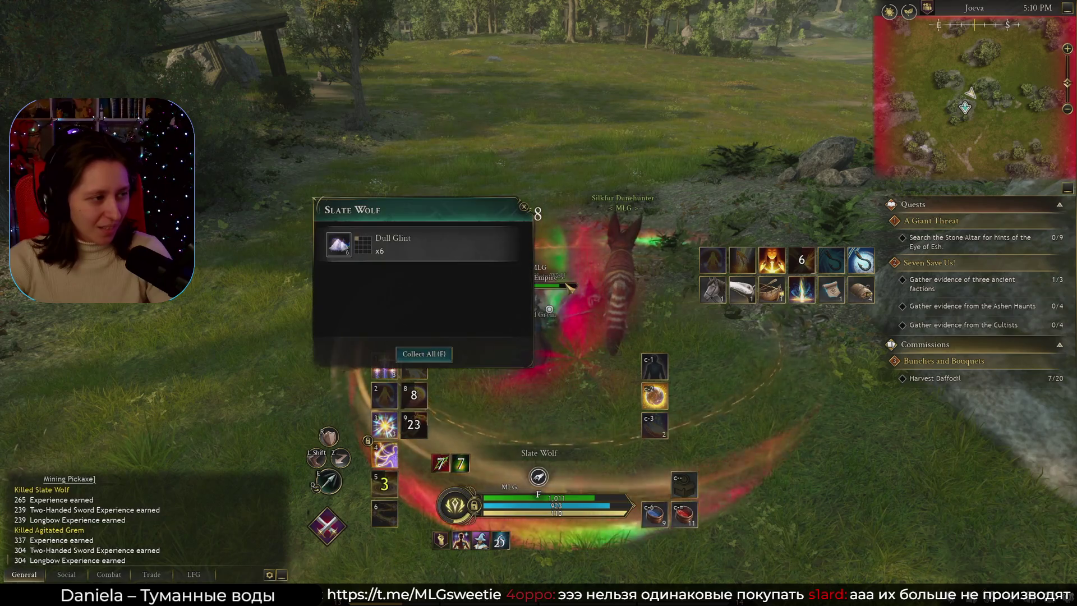
key(f)
right_drag(540, 306, 623, 311)
key(1)
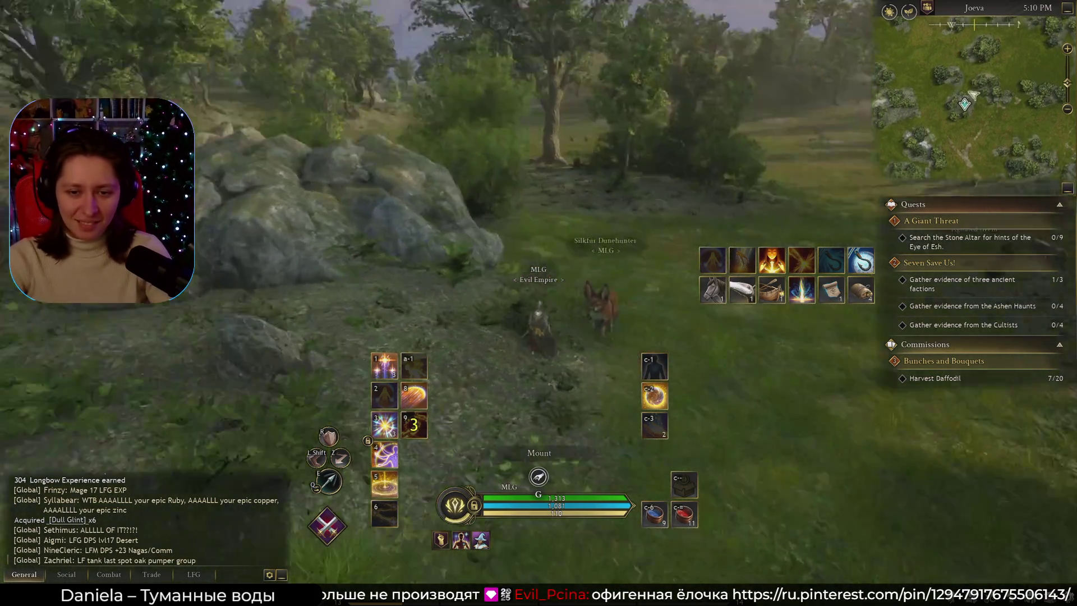
Ride past the stone altar toward the next enemies.
key(w)
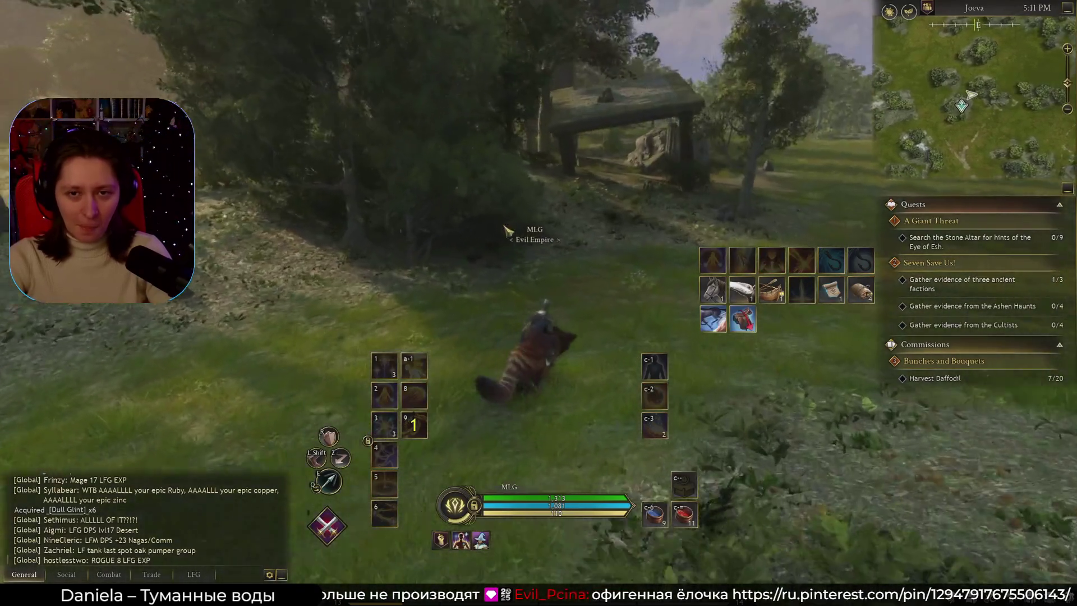
key(w)
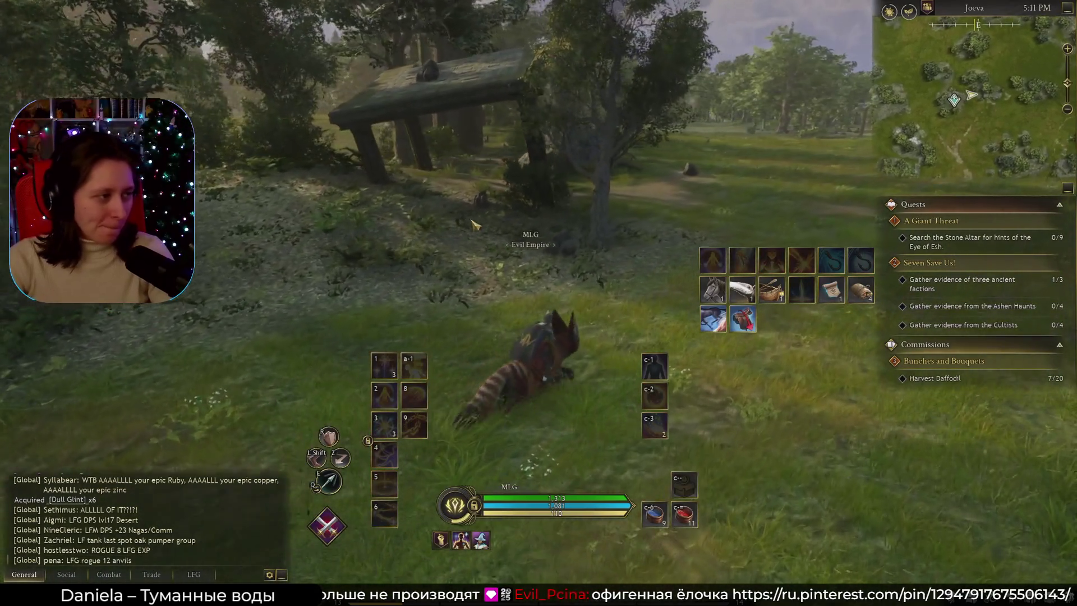
key(w)
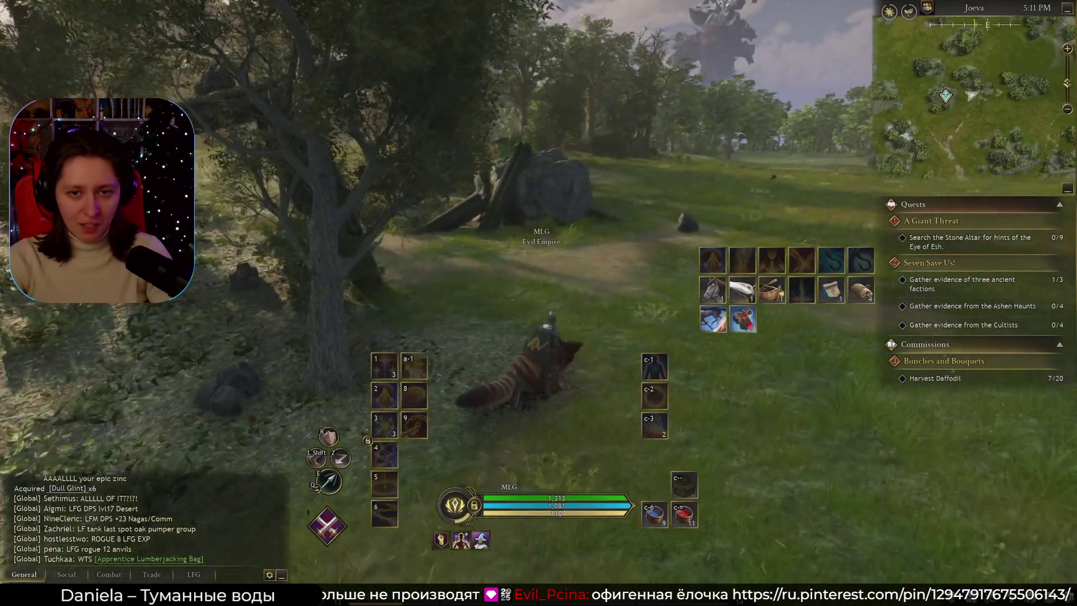
key(w)
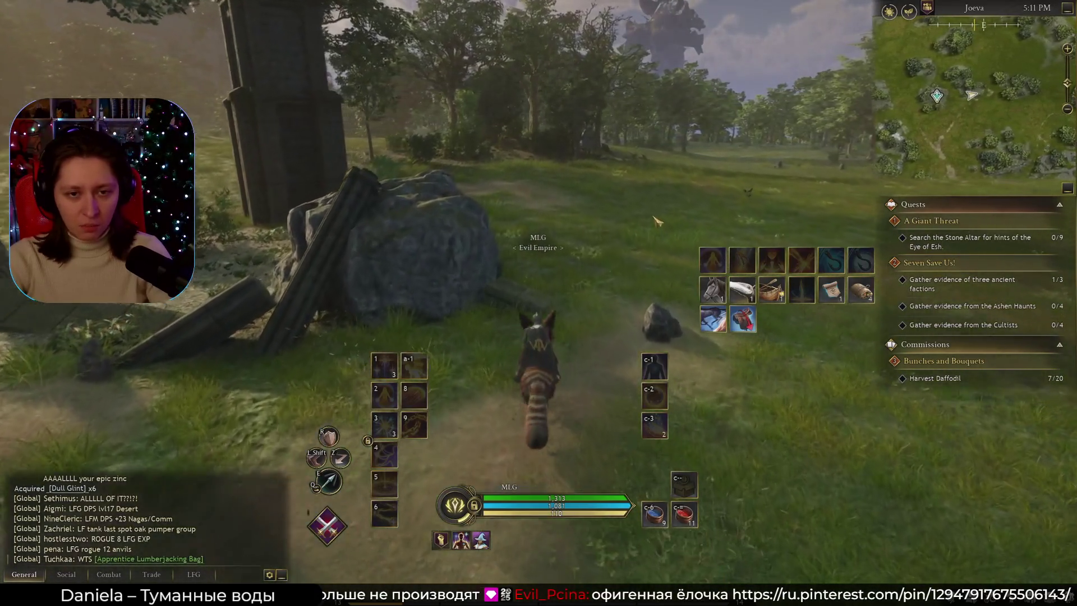
key(w)
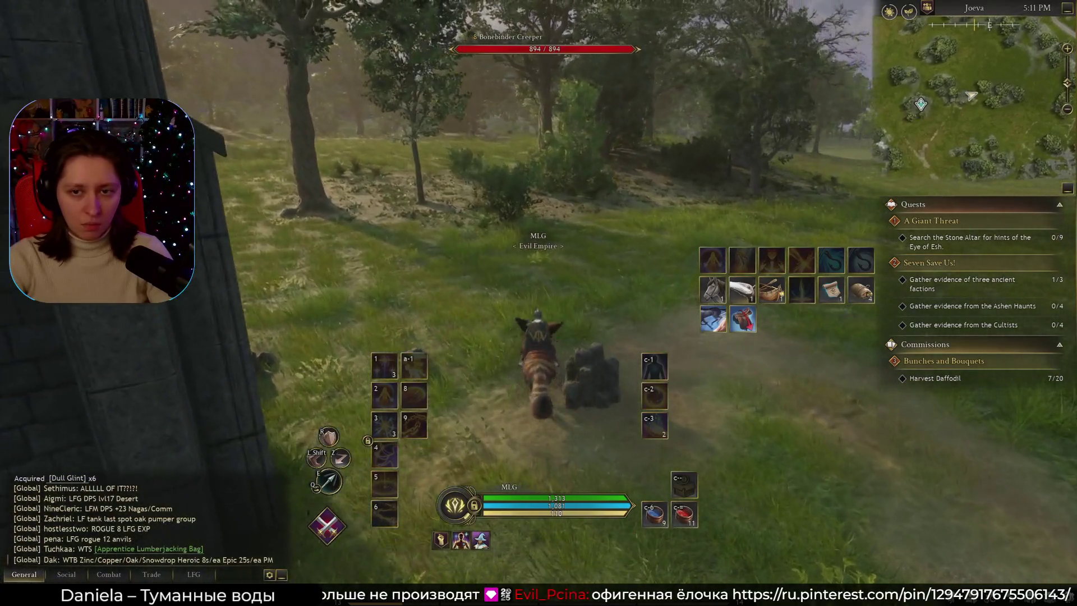
Dismount and kill the Agitated Grem with Smite and Judgment.
key(g)
key(w)
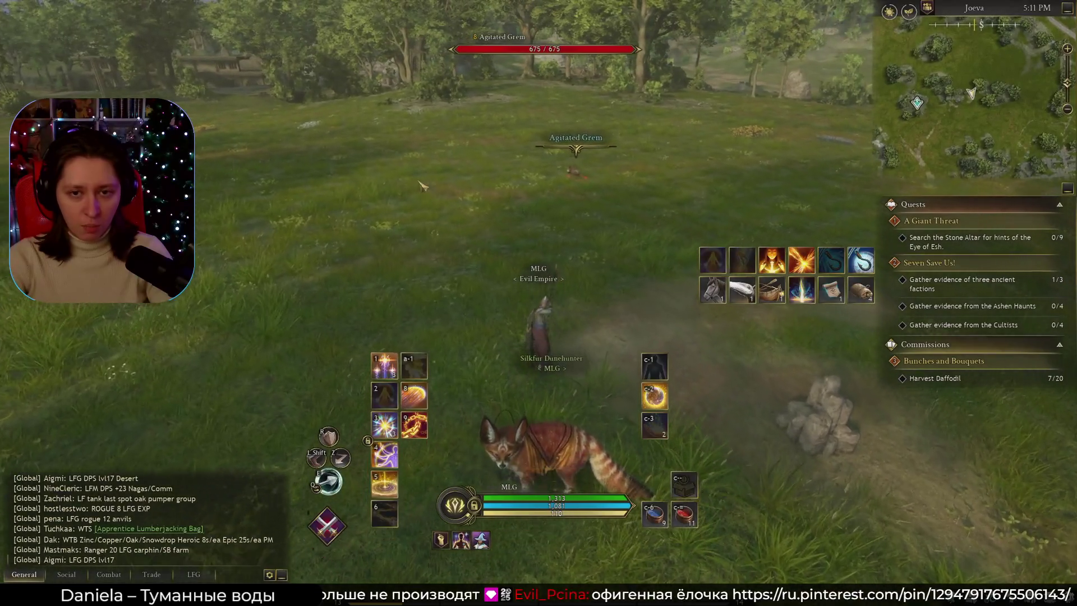
key(1)
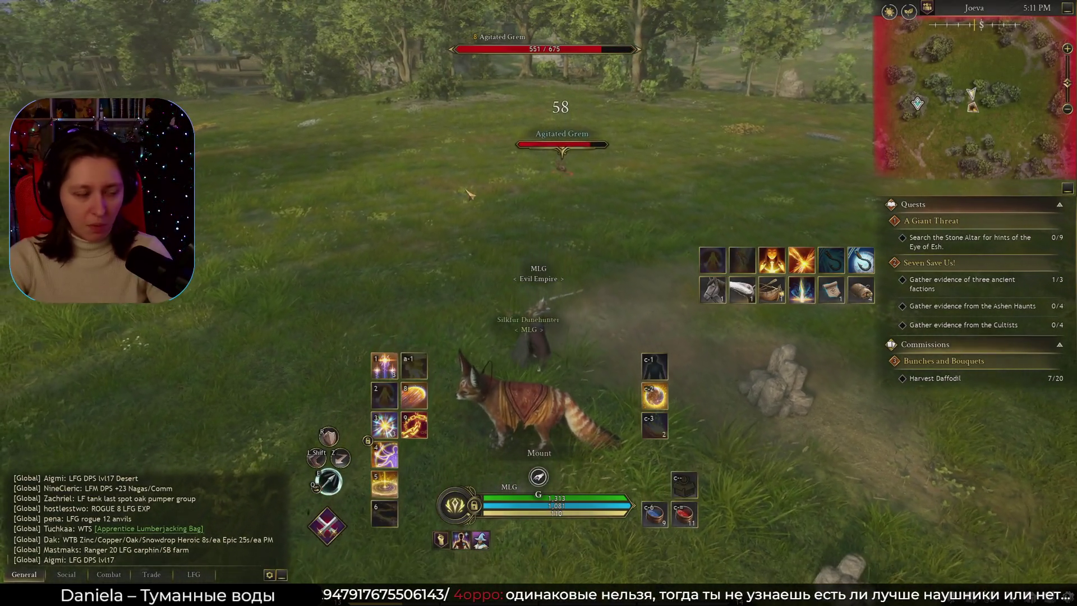
click(655, 367)
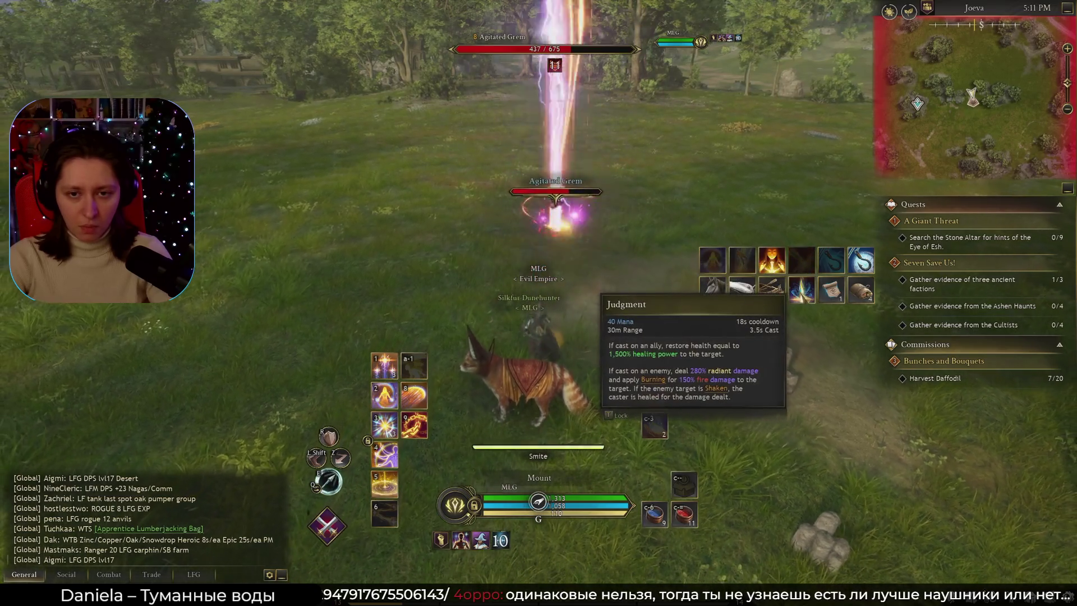
key(2)
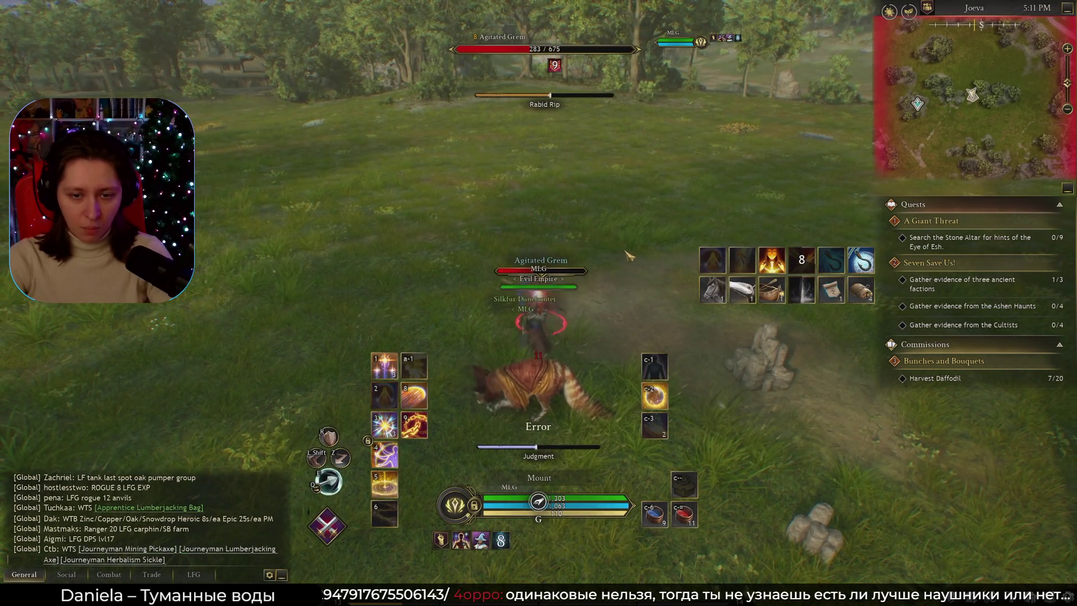
mouse_move(630, 256)
right_down()
mouse_move(701, 257)
mouse_move(595, 258)
right_up()
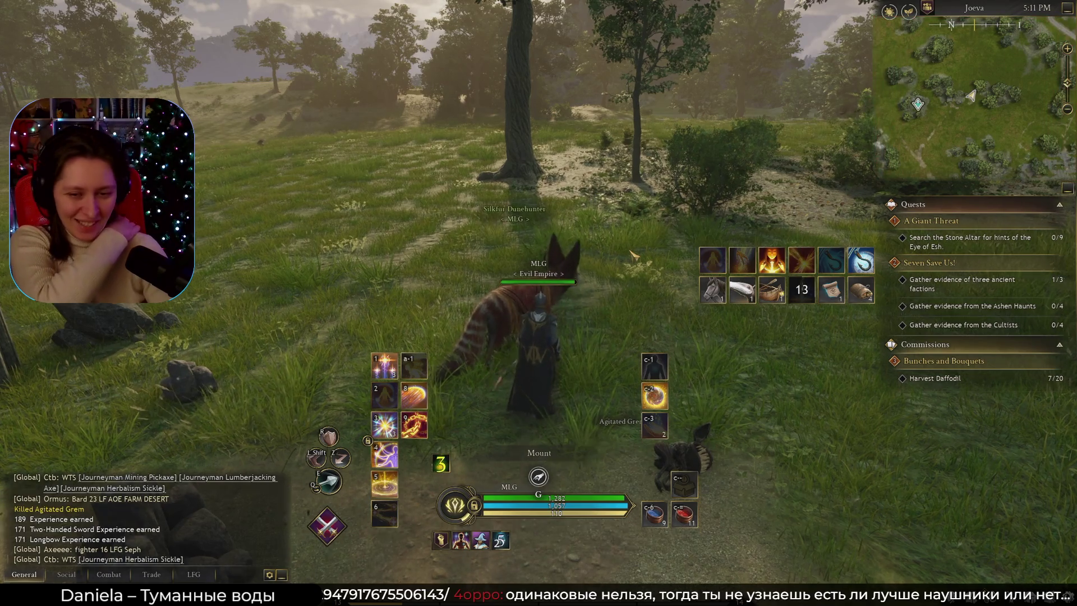
Mount the pet, face east and check the world map a few times.
key(g)
right_drag(632, 255, 785, 257)
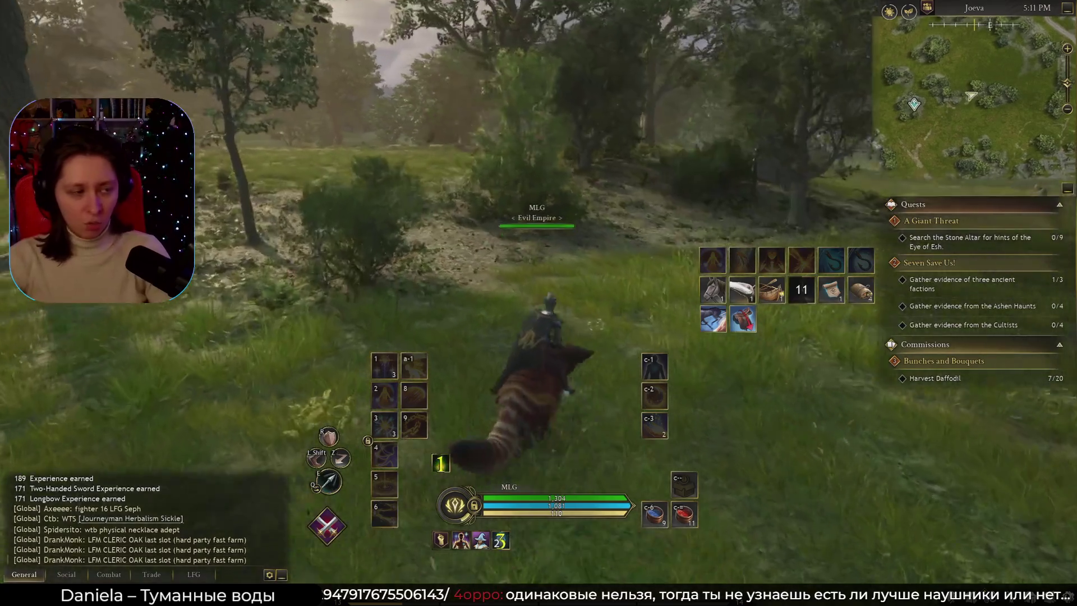
key(m)
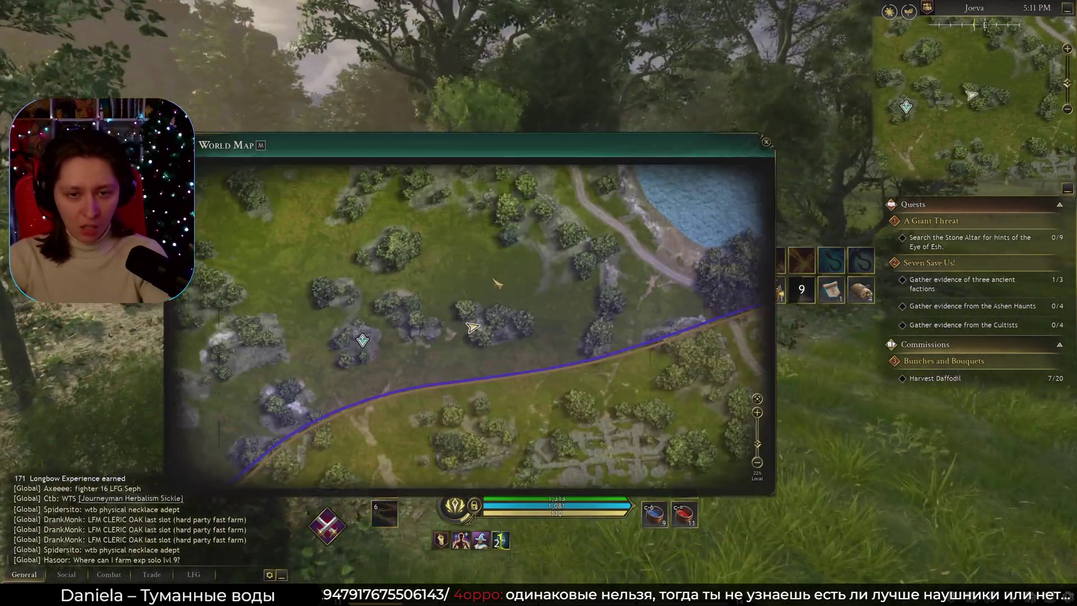
scroll(498, 284, down, 5)
scroll(491, 335, up, 5)
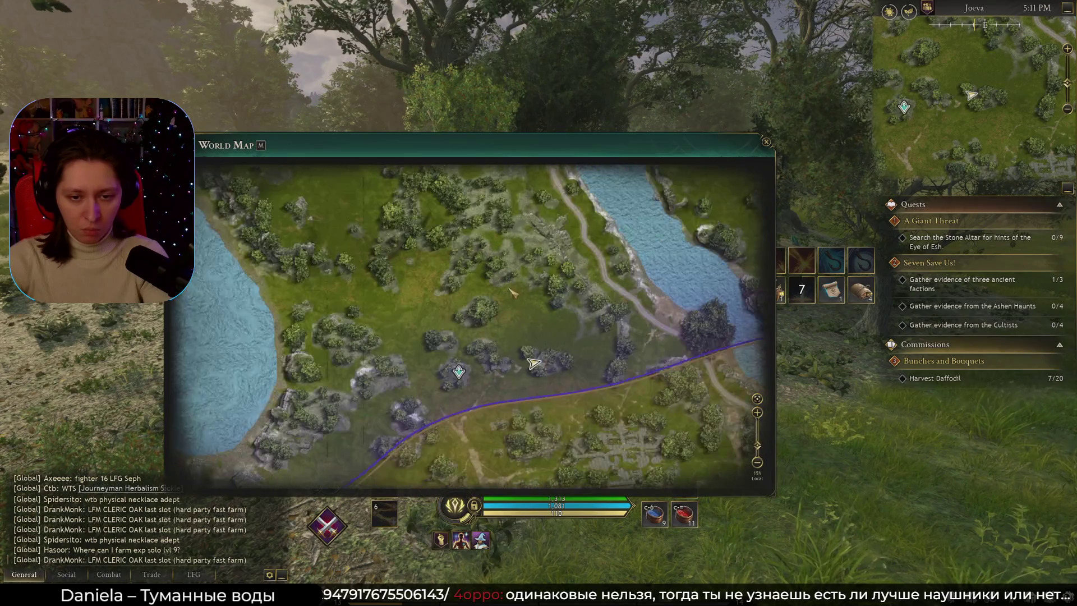
key(m)
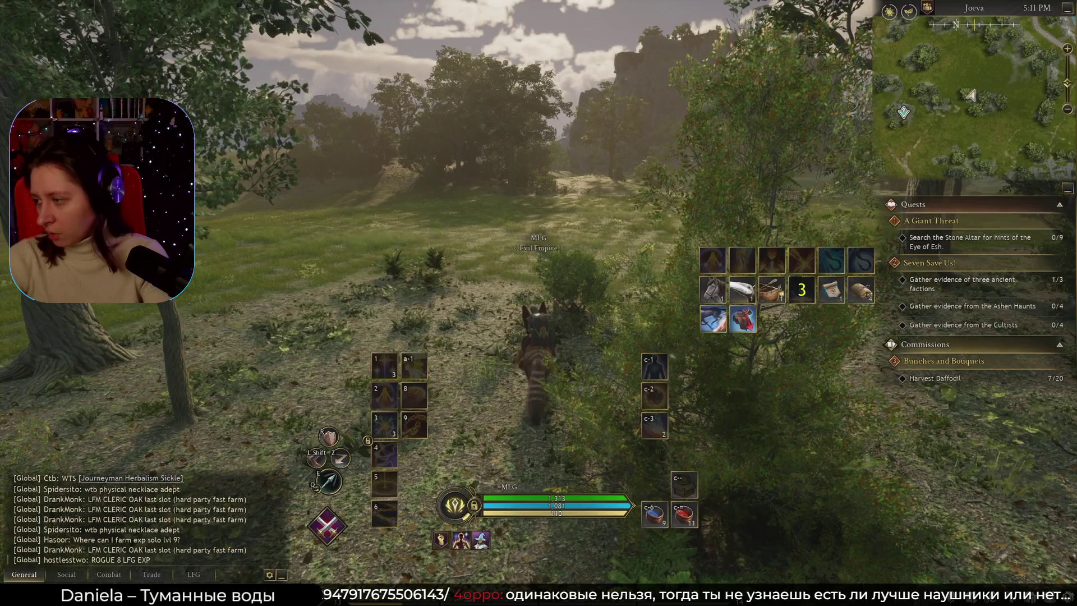
key(m)
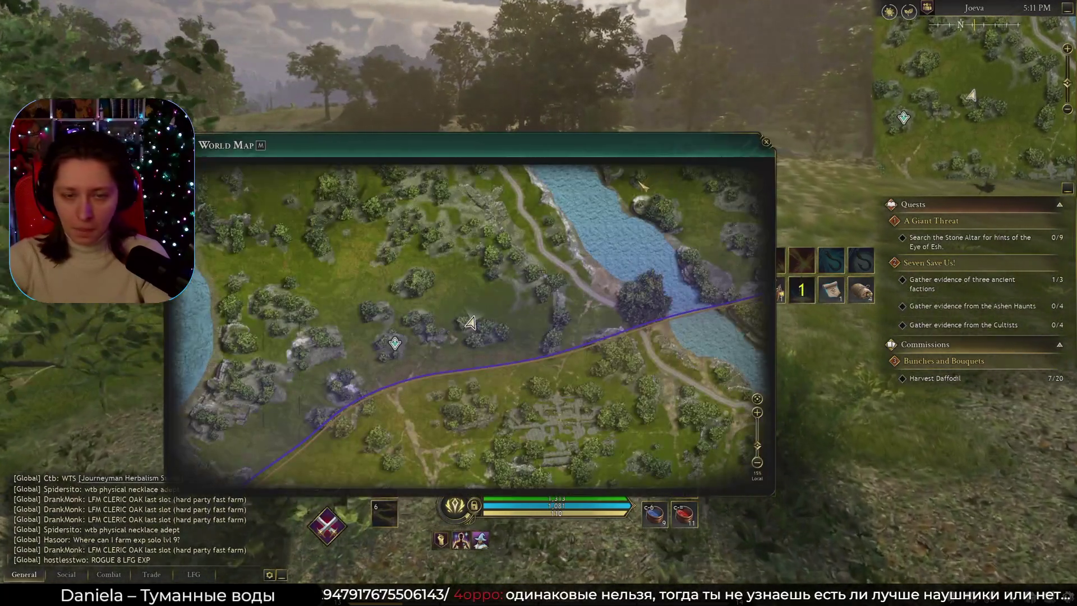
key(m)
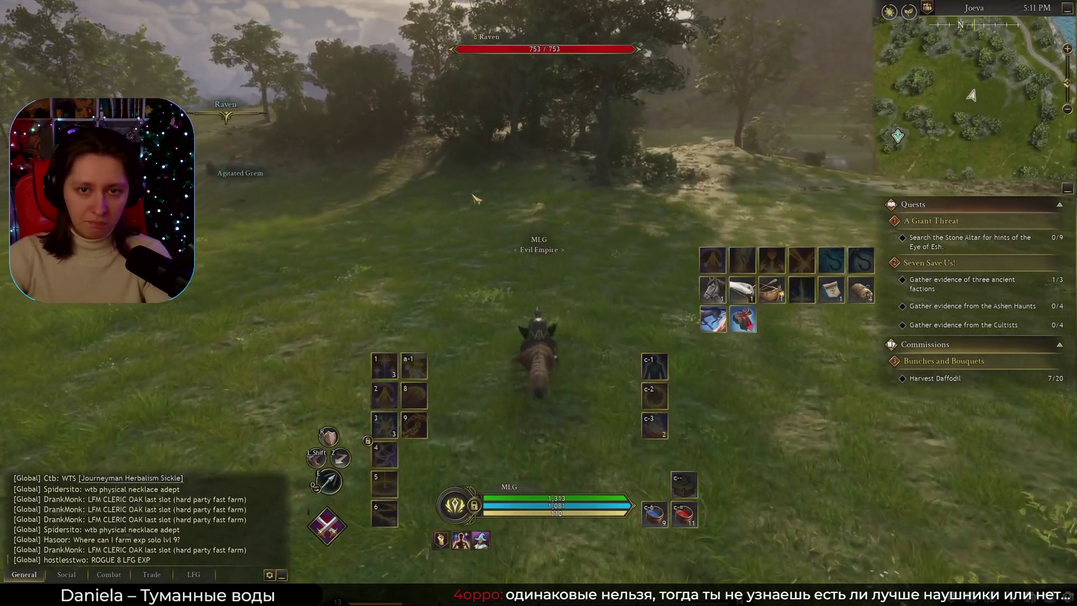
key(m)
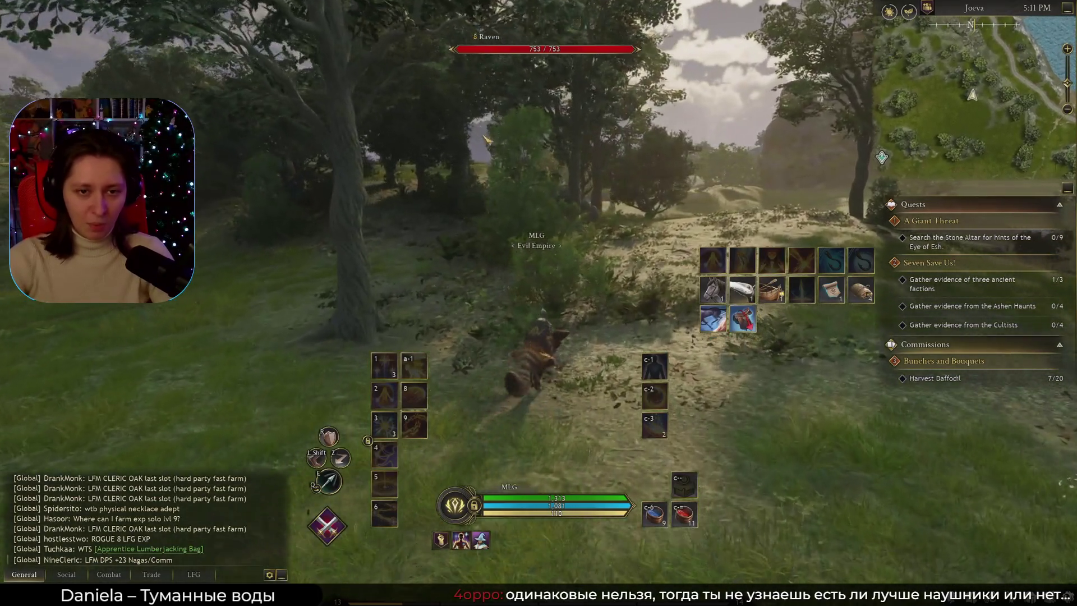
Ride through the trees past a nearby player and dismount to fight the Agitated Grem.
key(w)
key(w)
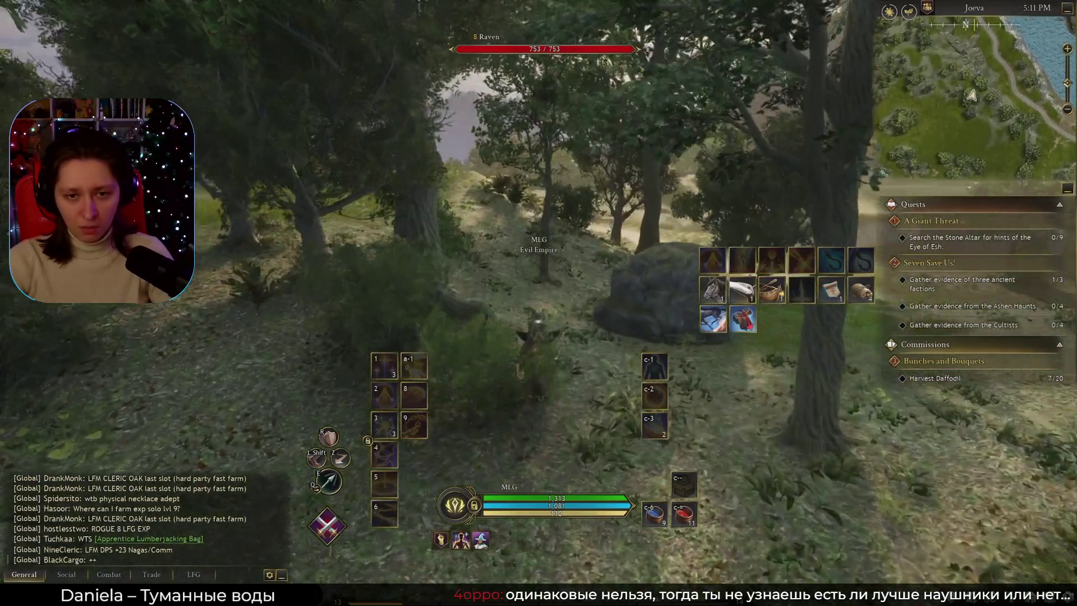
key(w)
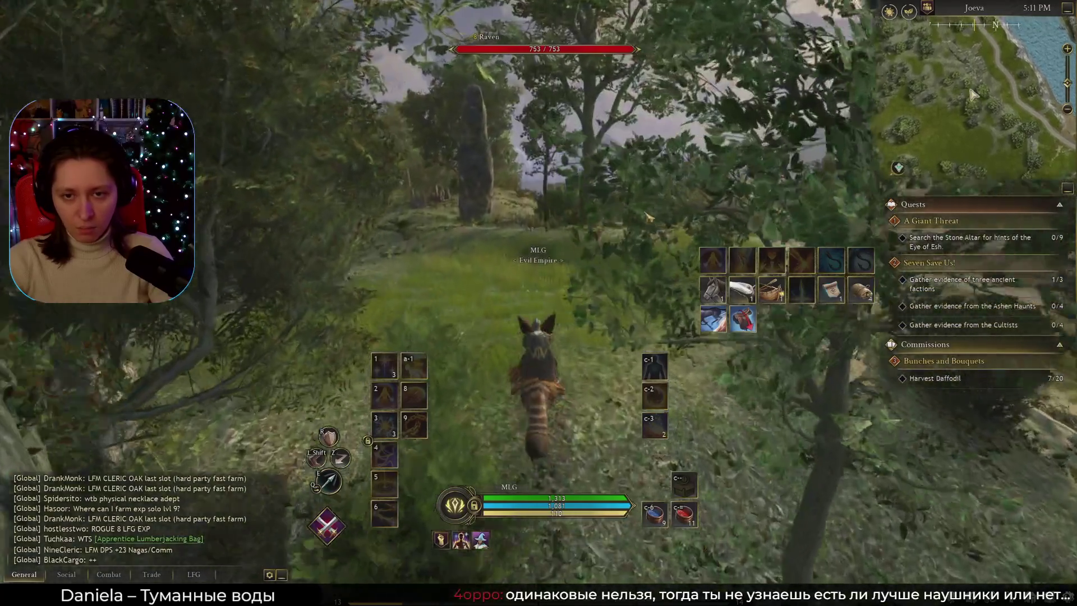
key(w)
click(656, 235)
key(w)
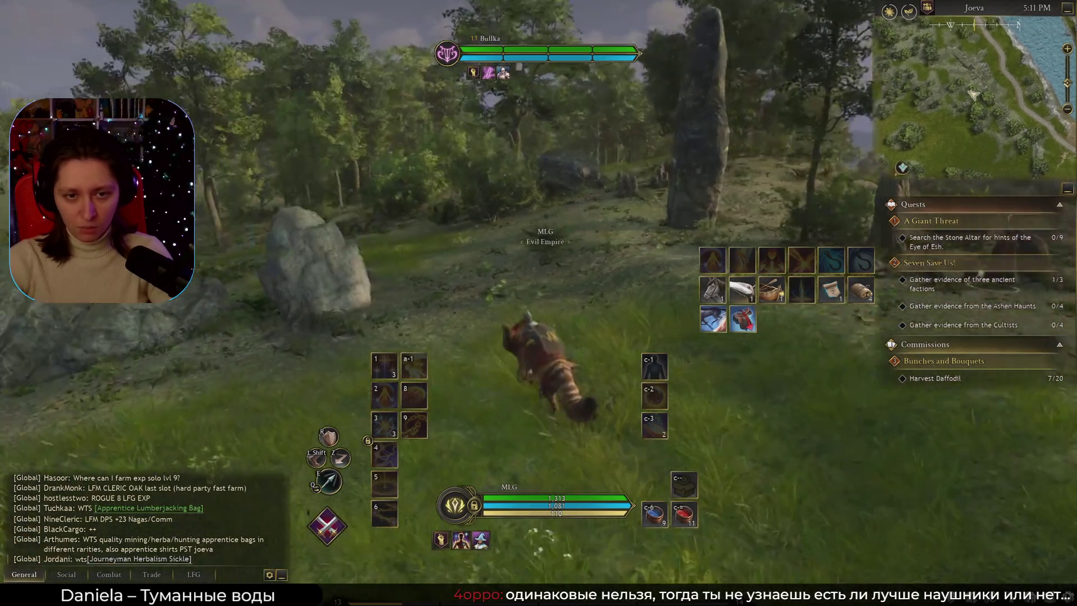
key(1)
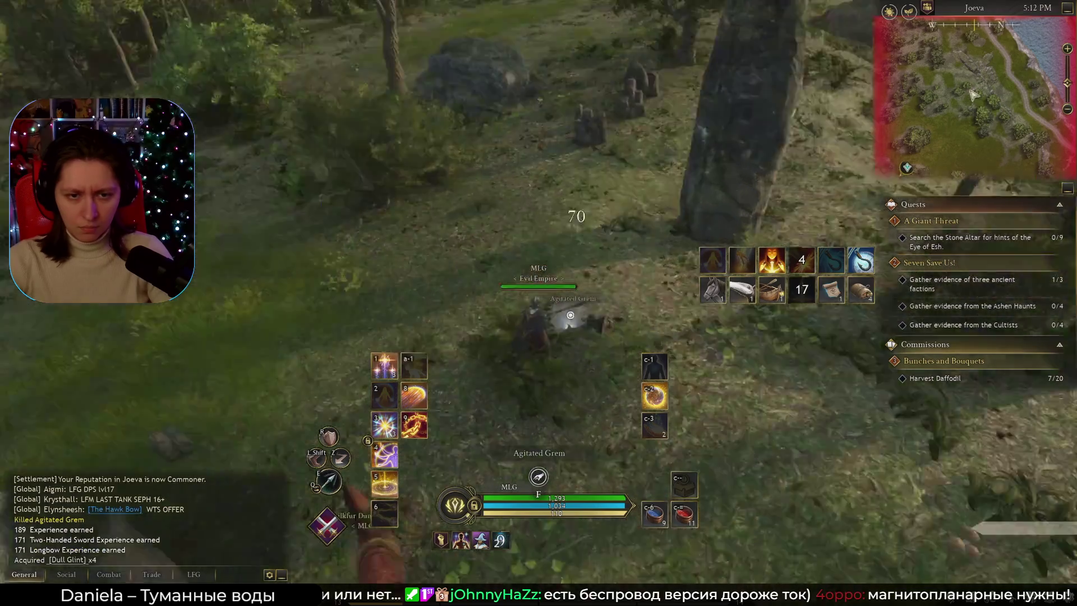
Loot two Dull Glint from the fallen Grem, then target the Raven and the next Agitated Grem.
key(e)
key(w)
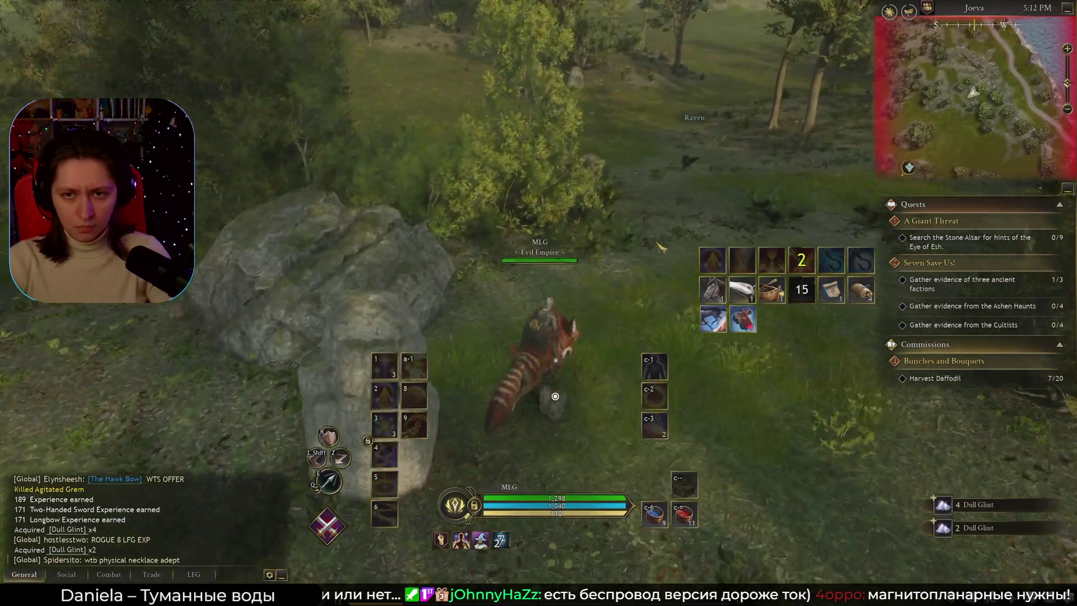
key(Tab)
key(w)
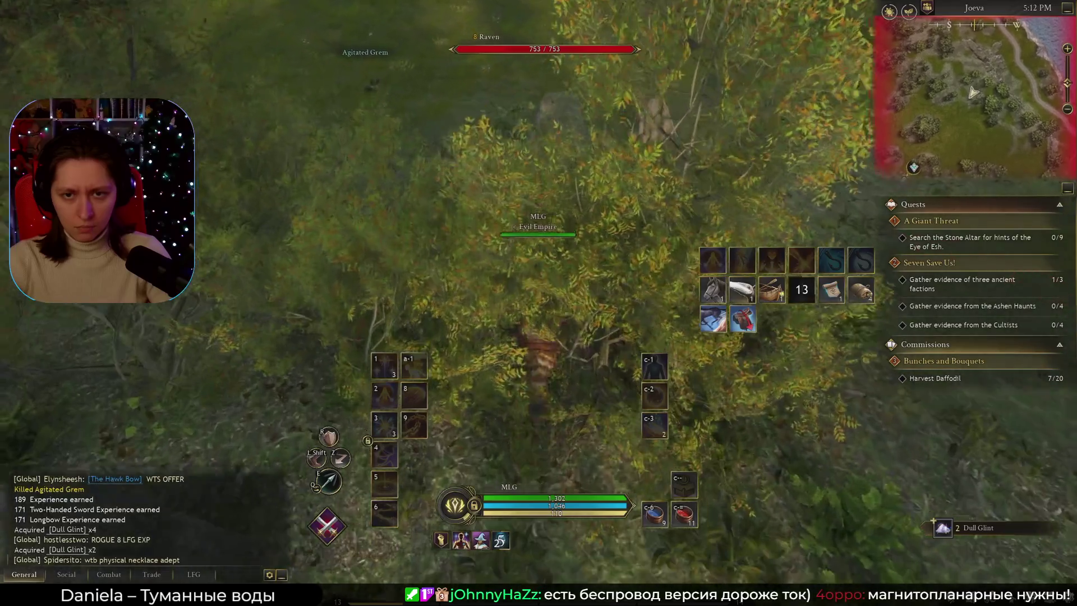
key(w)
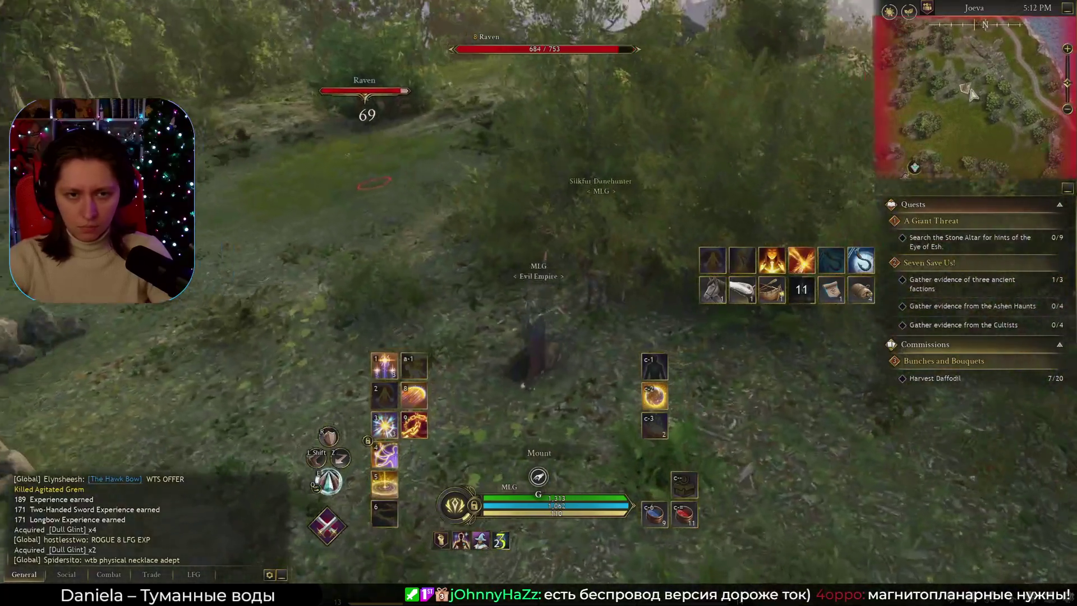
key(Tab)
Attack the Agitated Grem with a radiant strike, Judgment and area circles as Ravens circle.
click(641, 240)
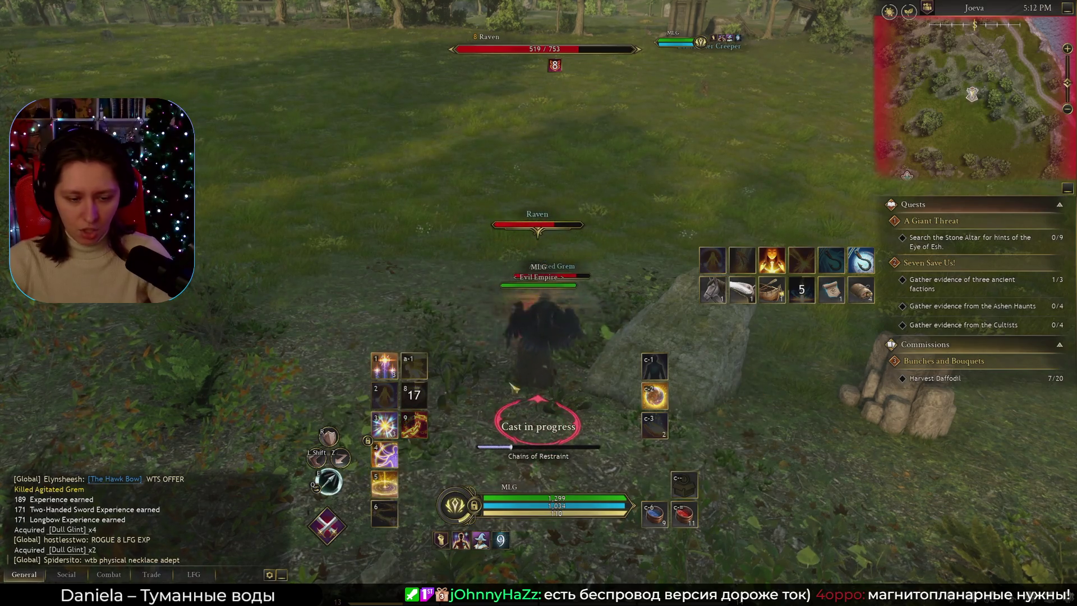
key(5)
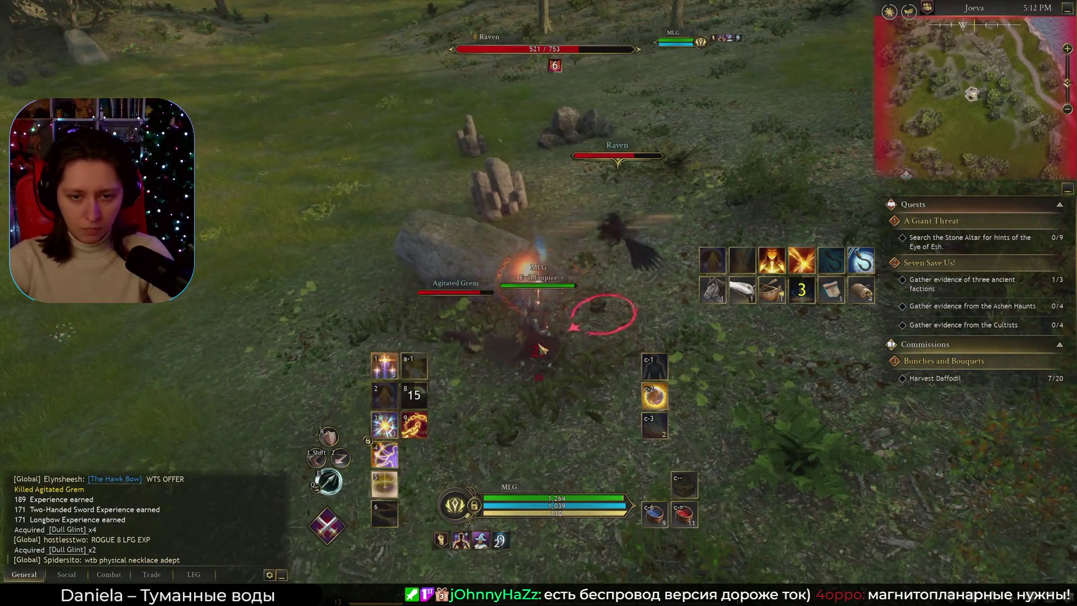
click(541, 349)
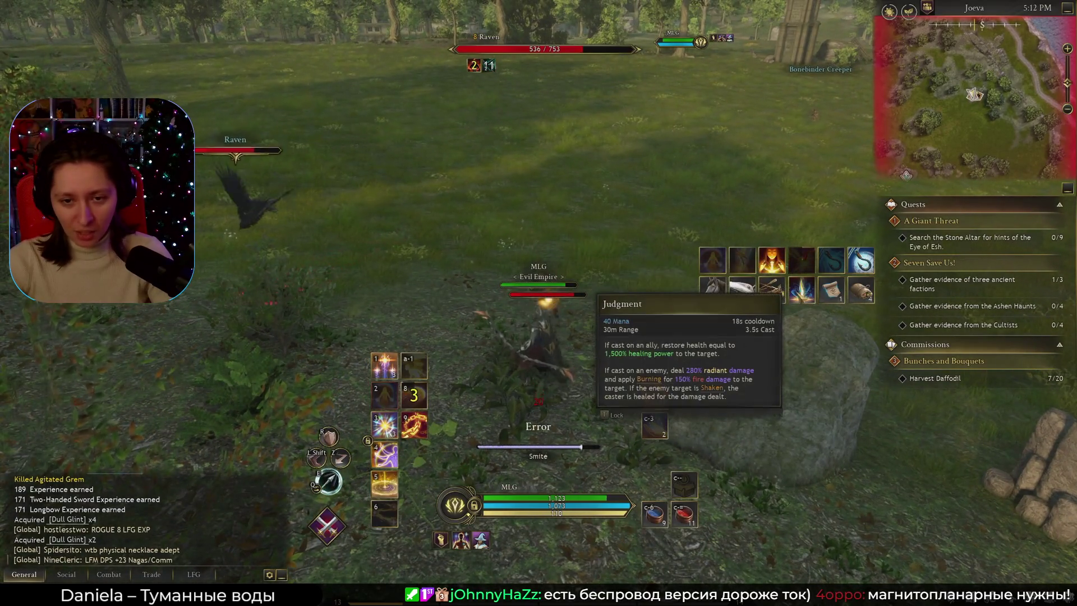
key(ctrl+2)
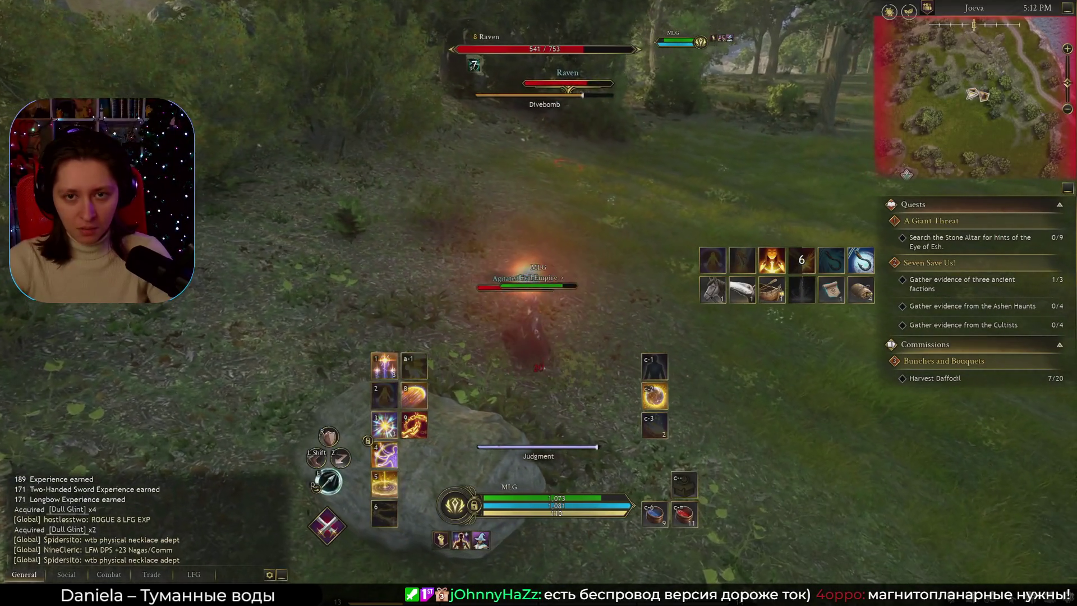
key(5)
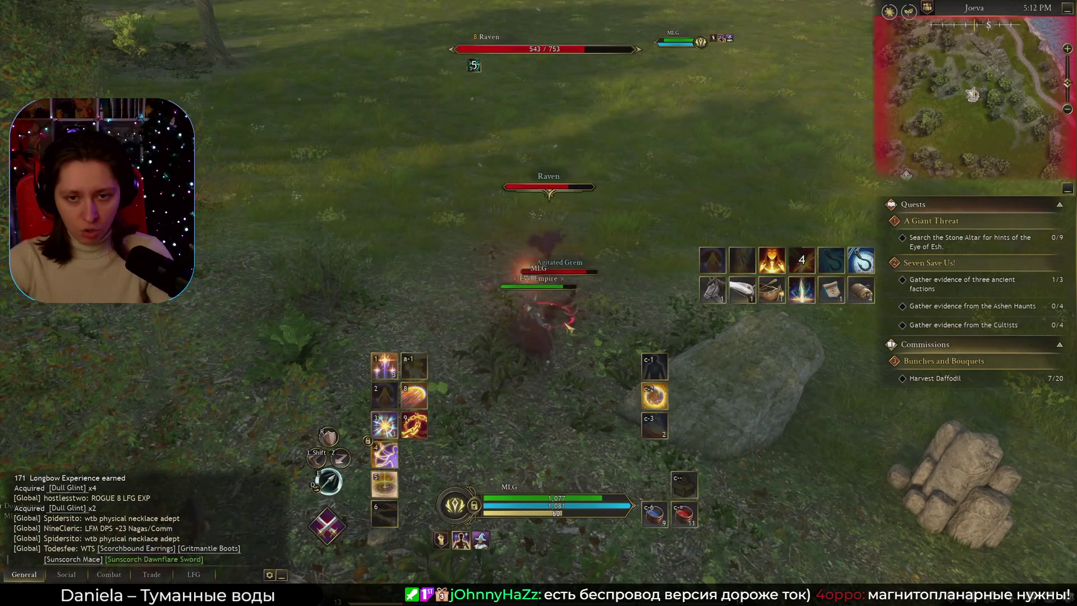